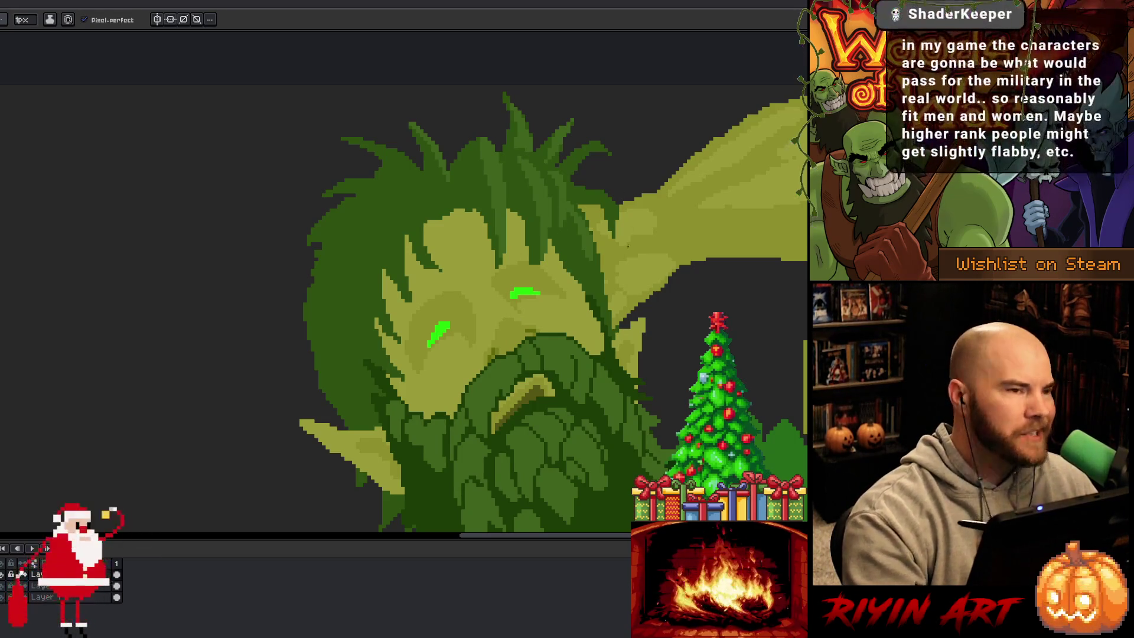
- Darken a few pixels at the top of the beard with a green sampled from the beard
alt+click(499, 344)
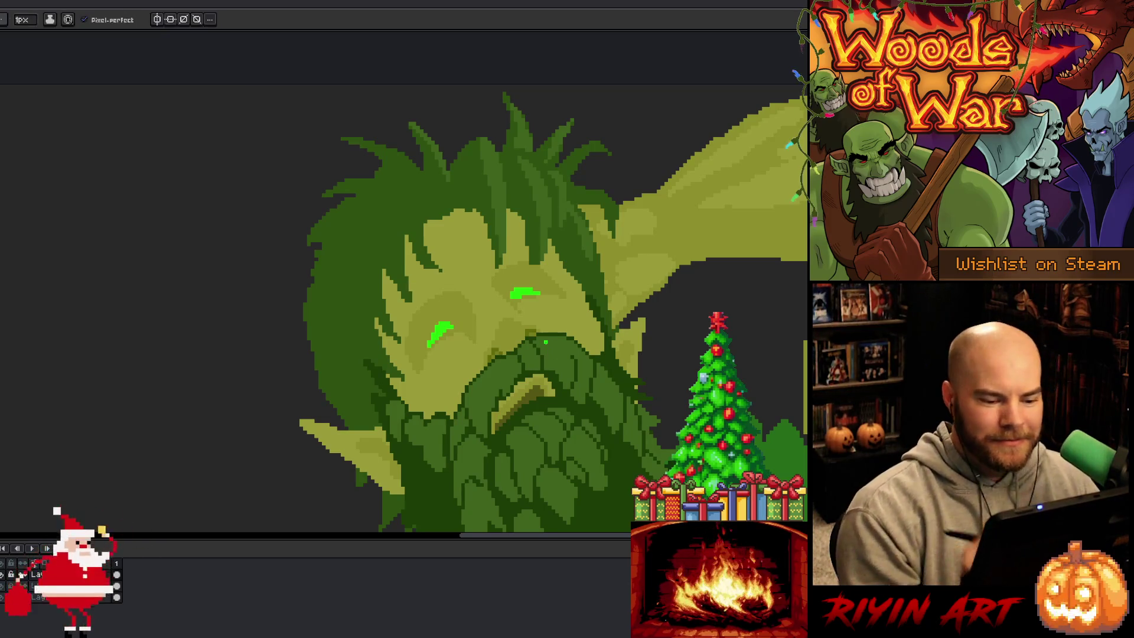
scroll(558, 359, down, 4)
scroll(558, 359, up, 4)
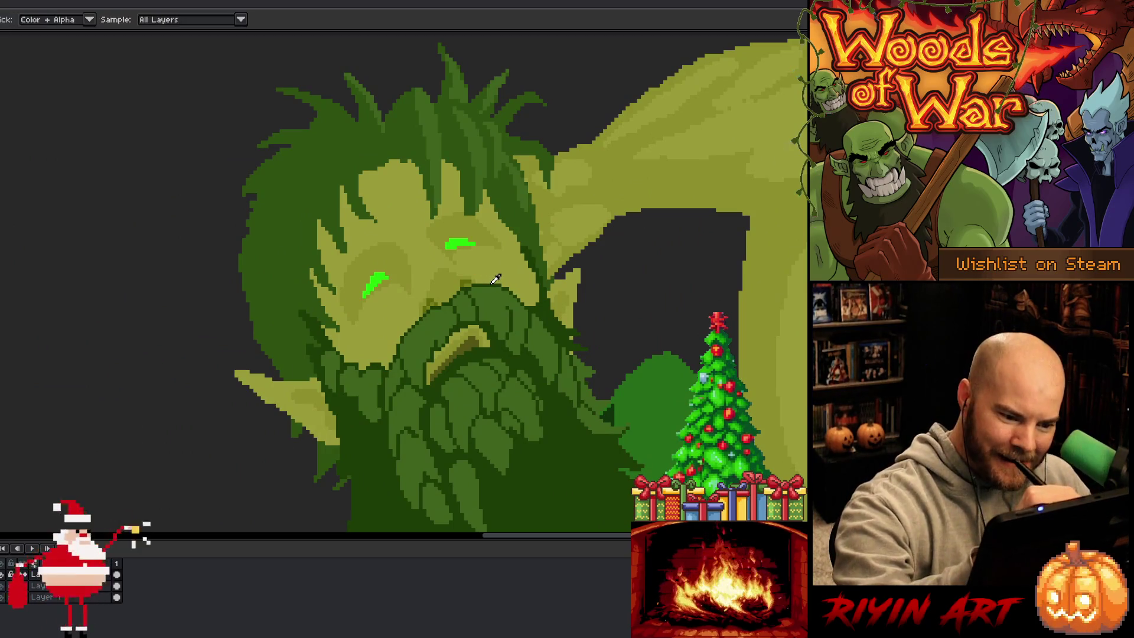
alt+click(496, 279)
drag(493, 286, 512, 296)
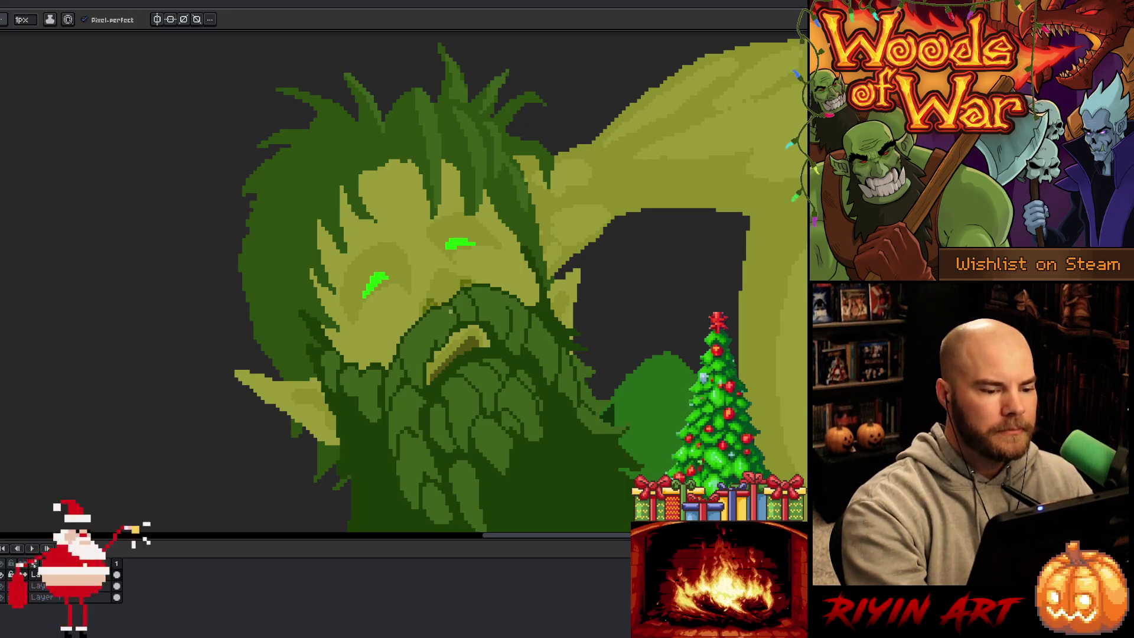
- Retouch the pointed ear with dark and lighter green strokes sampled from nearby pixels
drag(263, 439, 363, 371)
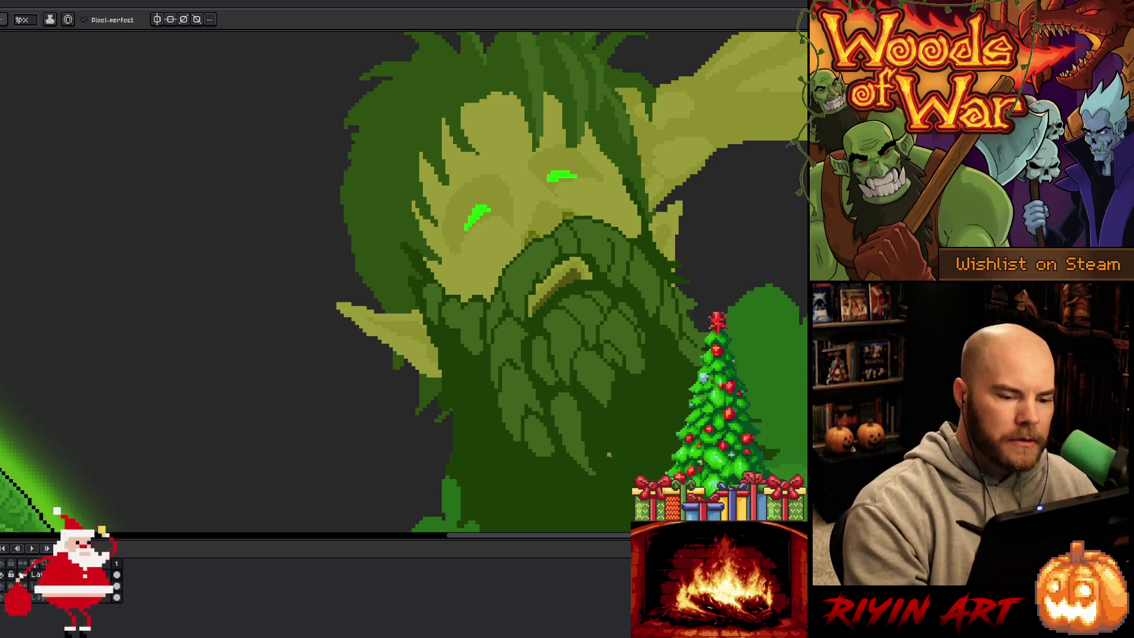
alt+click(576, 269)
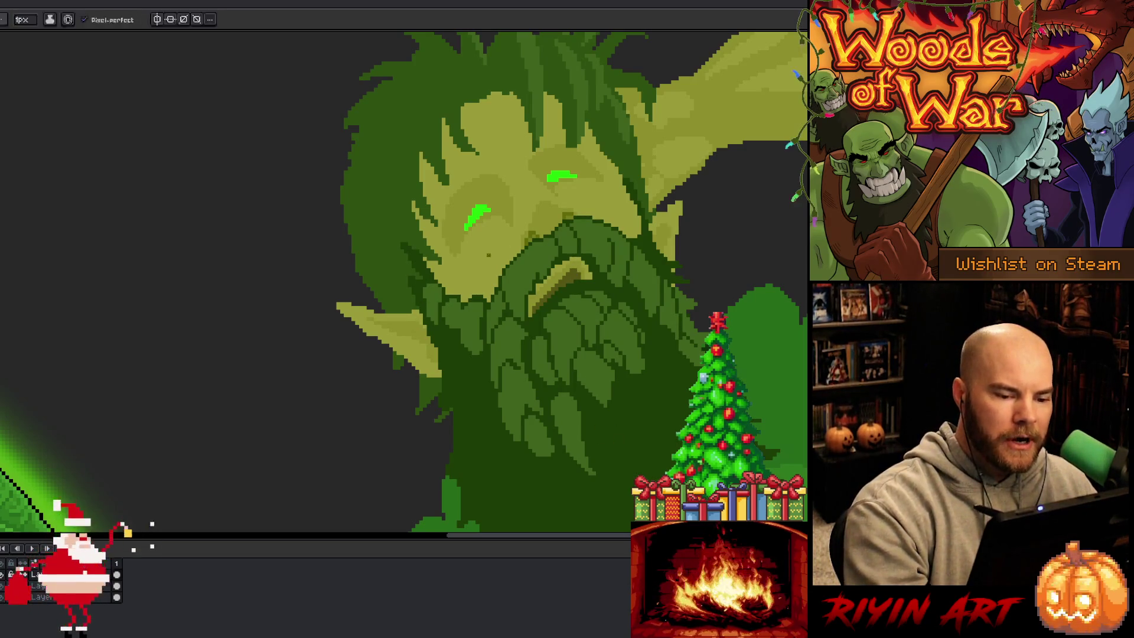
drag(413, 326, 425, 334)
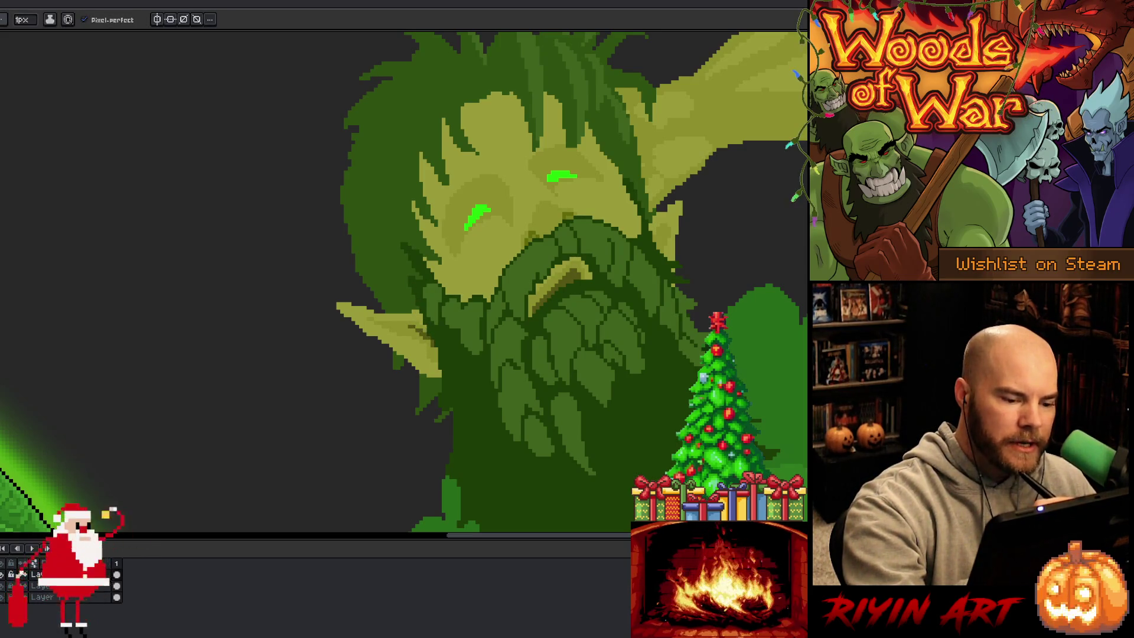
alt+click(432, 352)
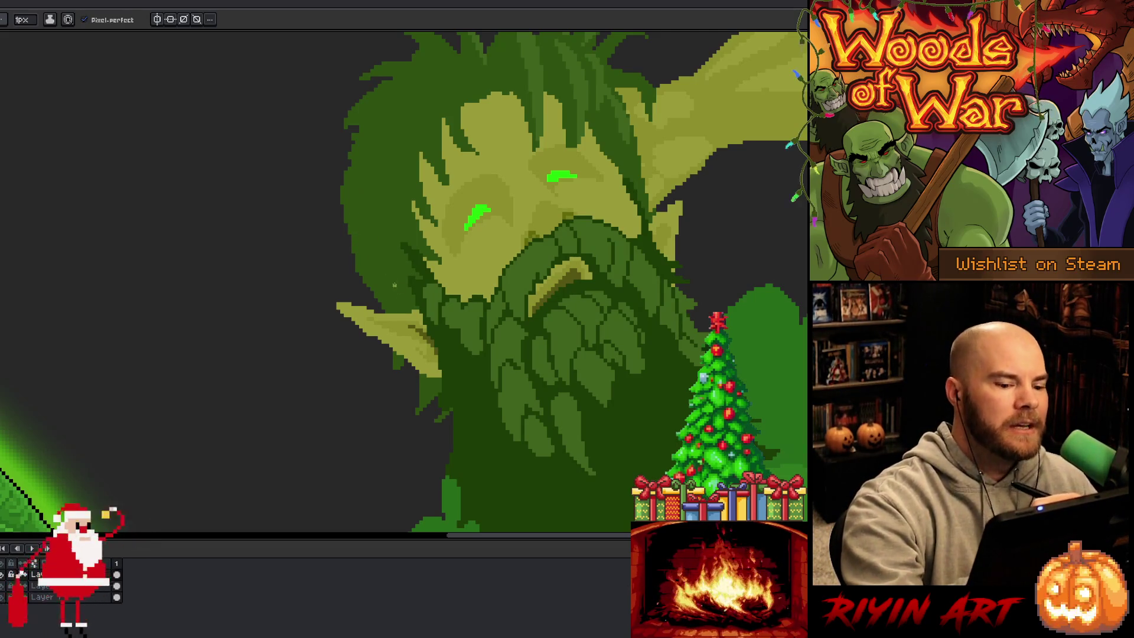
alt+click(412, 337)
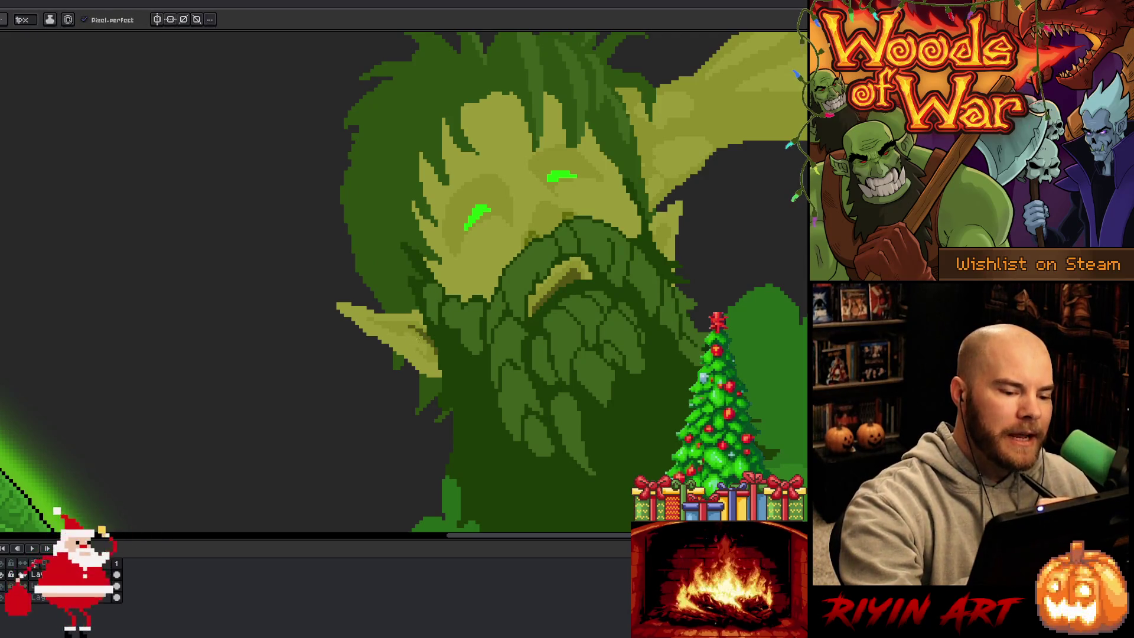
alt+click(405, 327)
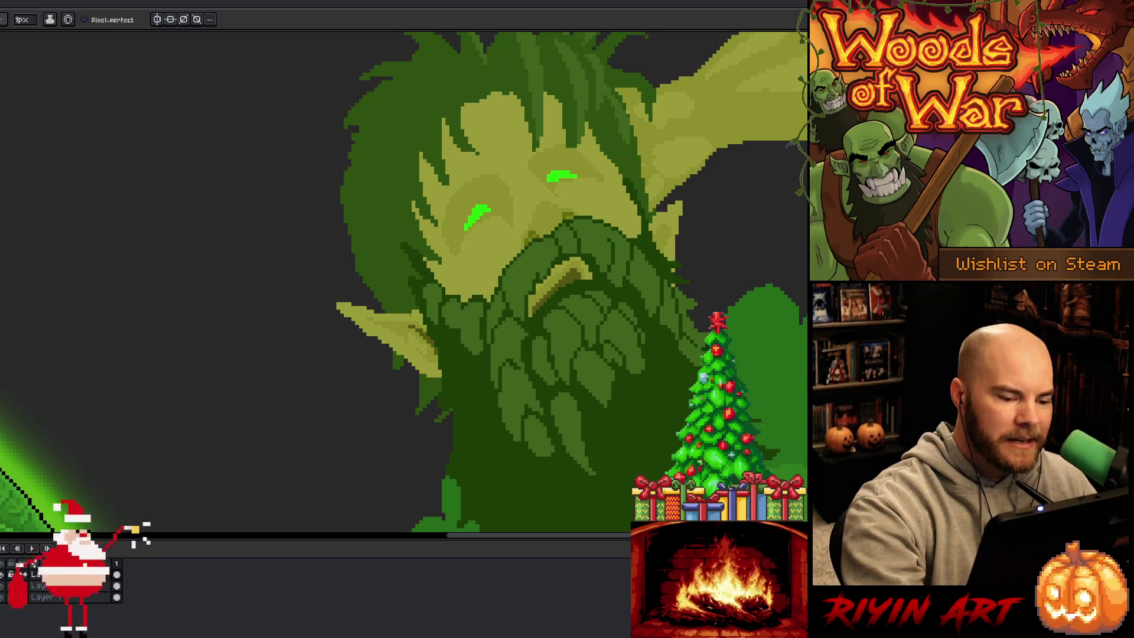
drag(405, 342, 410, 334)
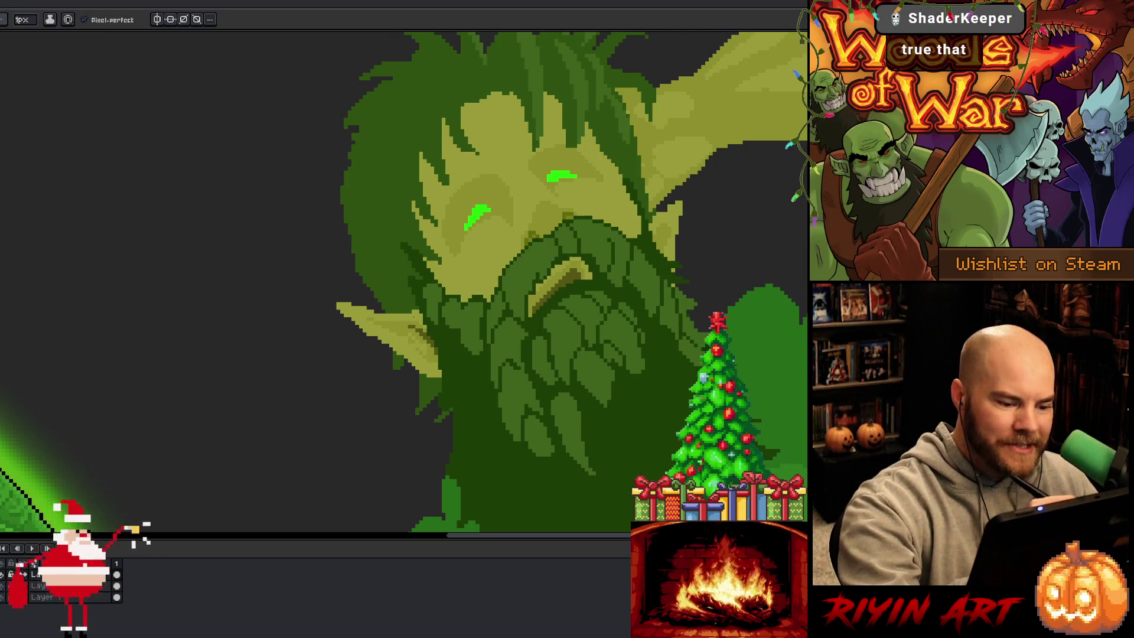
drag(421, 348, 428, 337)
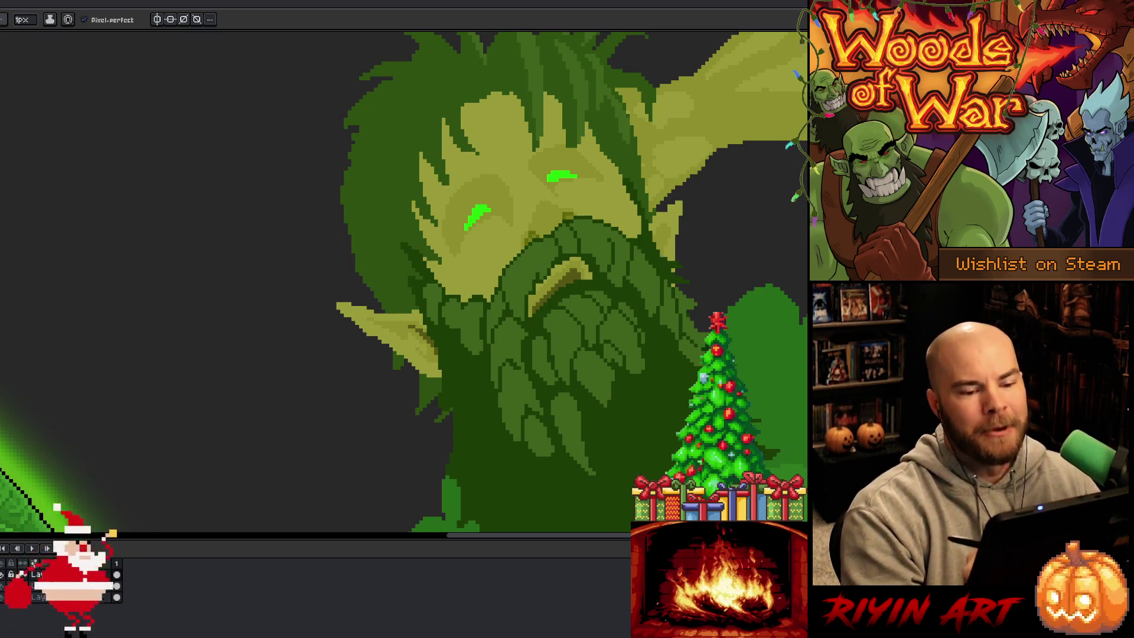
alt+click(432, 332)
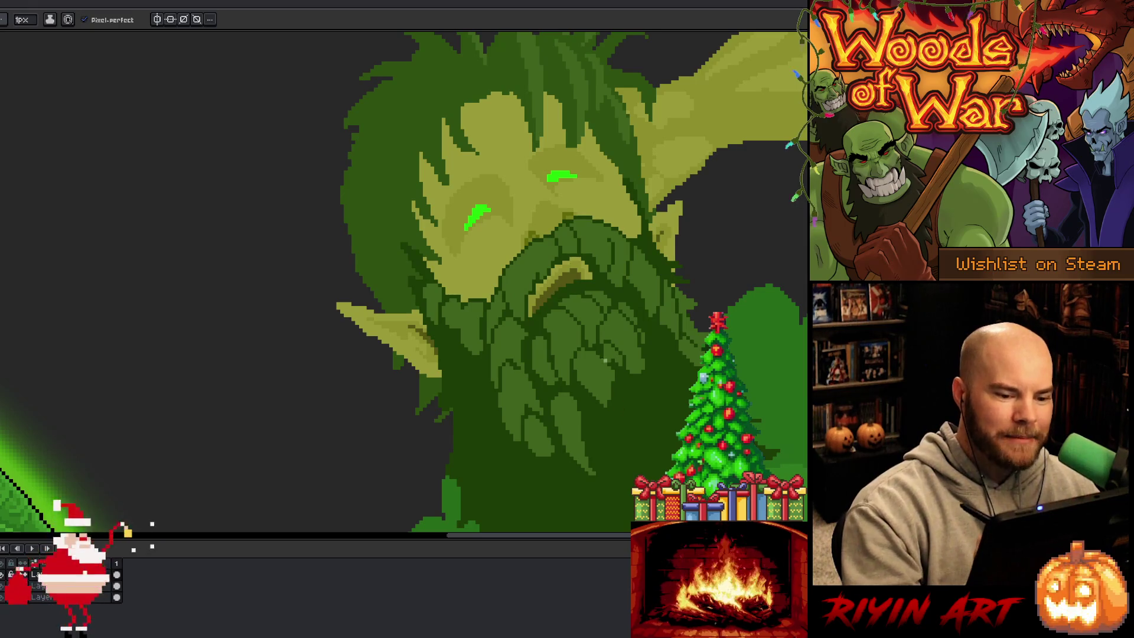
- Sample beard greens and redraw the strands around the mouth so the moustache stands out
alt+click(541, 275)
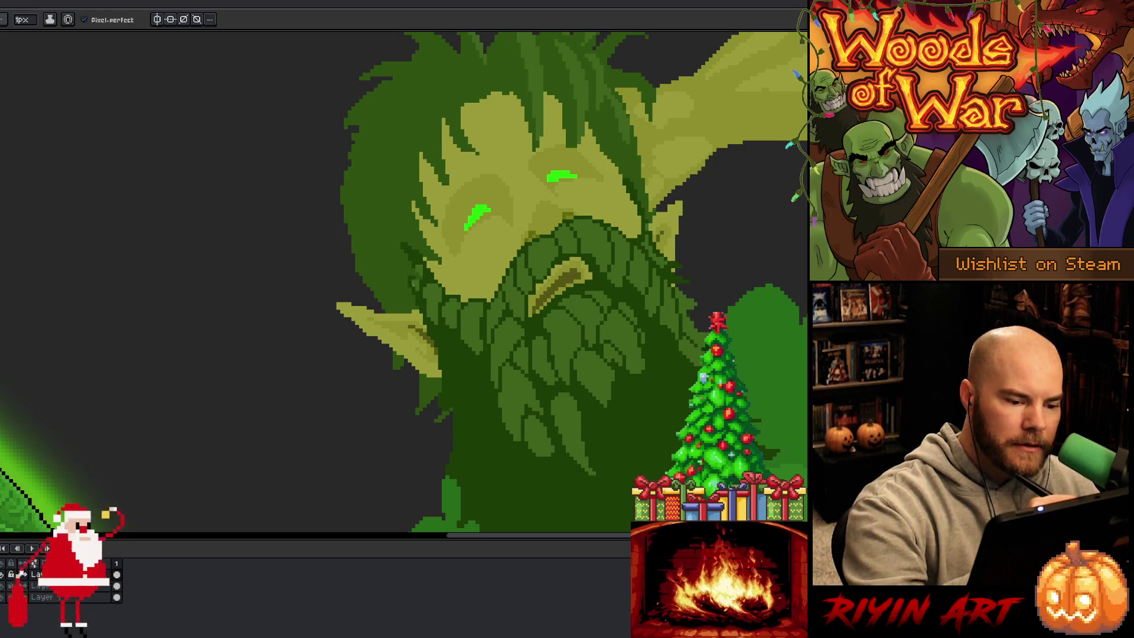
alt+click(415, 267)
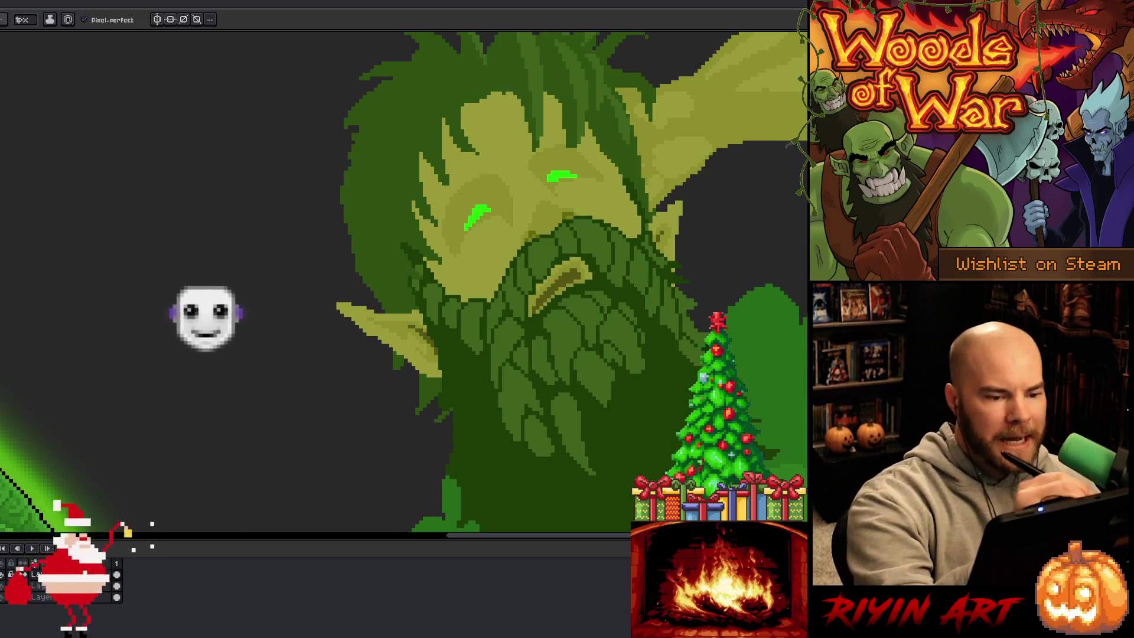
key(alt)
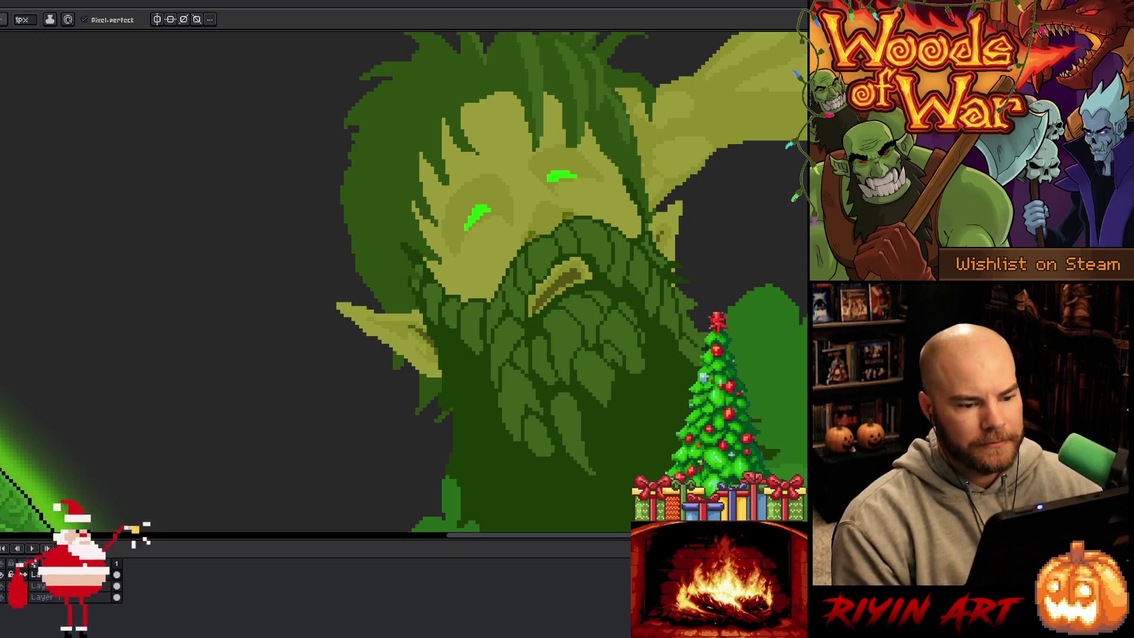
scroll(336, 269, down, 5)
- Shift the druid's layer left toward the reference sprite
scroll(335, 269, up, 3)
mouse_move(445, 400)
mouse_down()
mouse_move(455, 223)
mouse_move(474, 307)
mouse_up()
scroll(455, 224, down, 1)
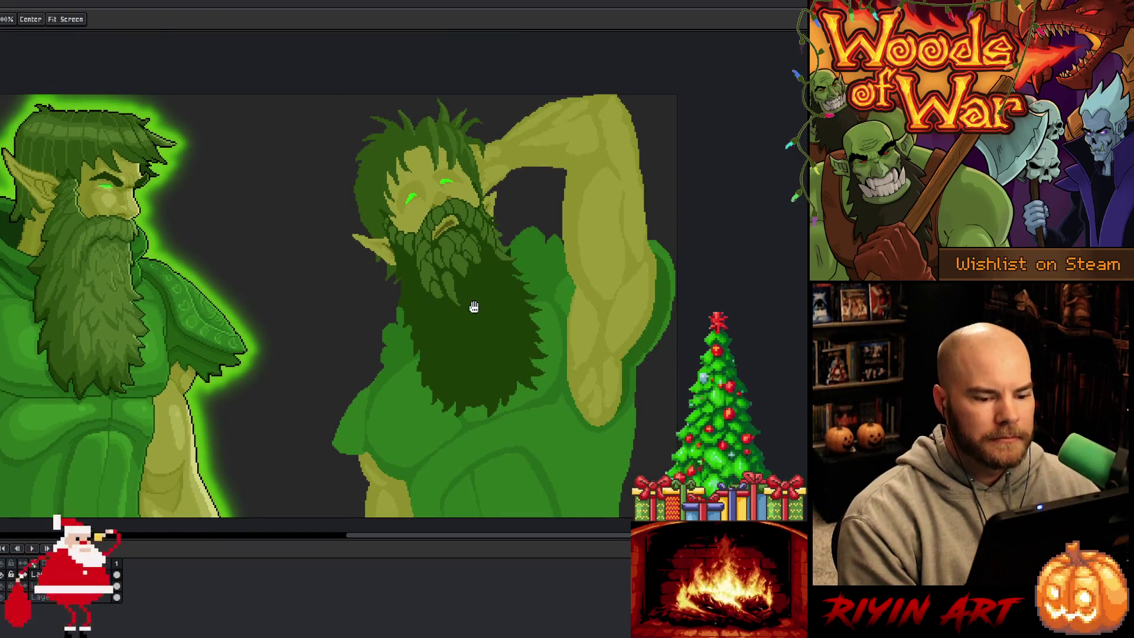
key(b)
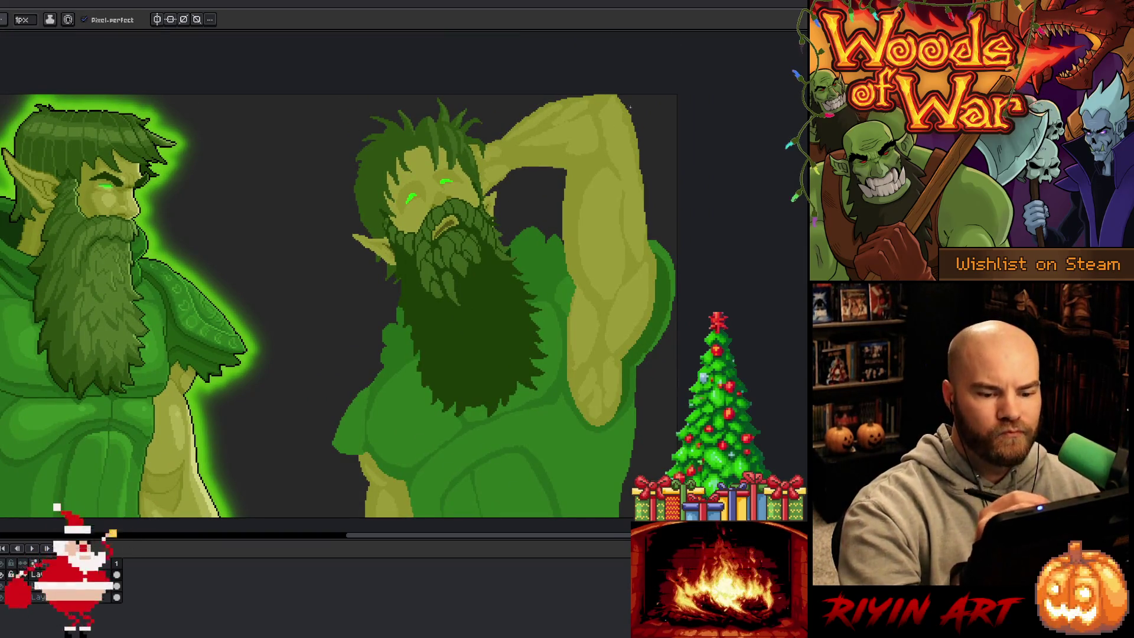
key(v)
drag(506, 430, 440, 440)
- Lasso the raised arm and nudge it a few pixels right and up
key(m)
mouse_move(492, 174)
mouse_down()
mouse_move(532, 158)
mouse_move(567, 118)
mouse_move(631, 272)
mouse_move(618, 371)
mouse_move(570, 523)
mouse_move(513, 355)
mouse_move(502, 243)
mouse_move(483, 204)
mouse_move(481, 118)
mouse_move(494, 46)
mouse_move(565, 40)
mouse_up()
scroll(625, 412, up, 3)
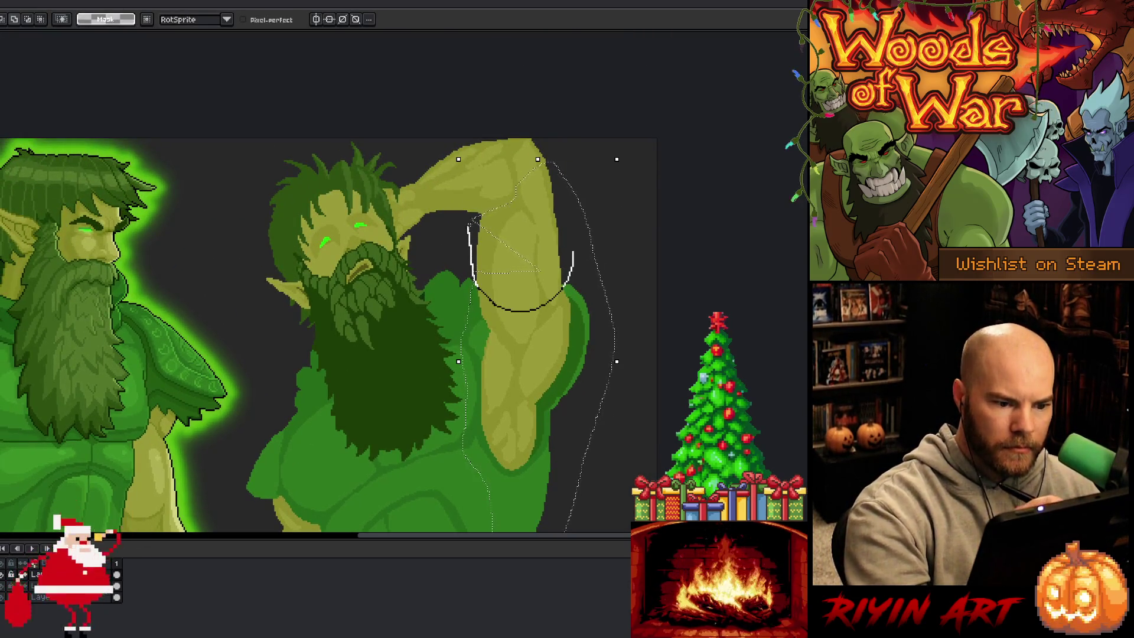
drag(573, 254, 567, 279)
key(Right)
key(Right)
key(Right)
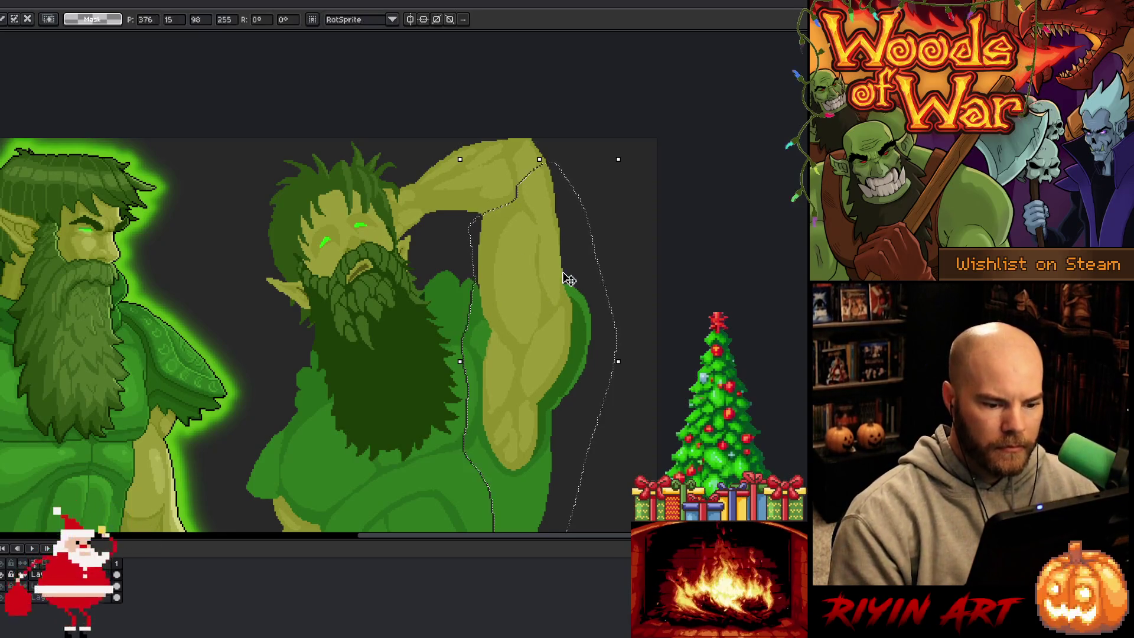
key(Right)
key(Right)
key(Right)
key(Up)
key(Up)
key(Up)
key(Left)
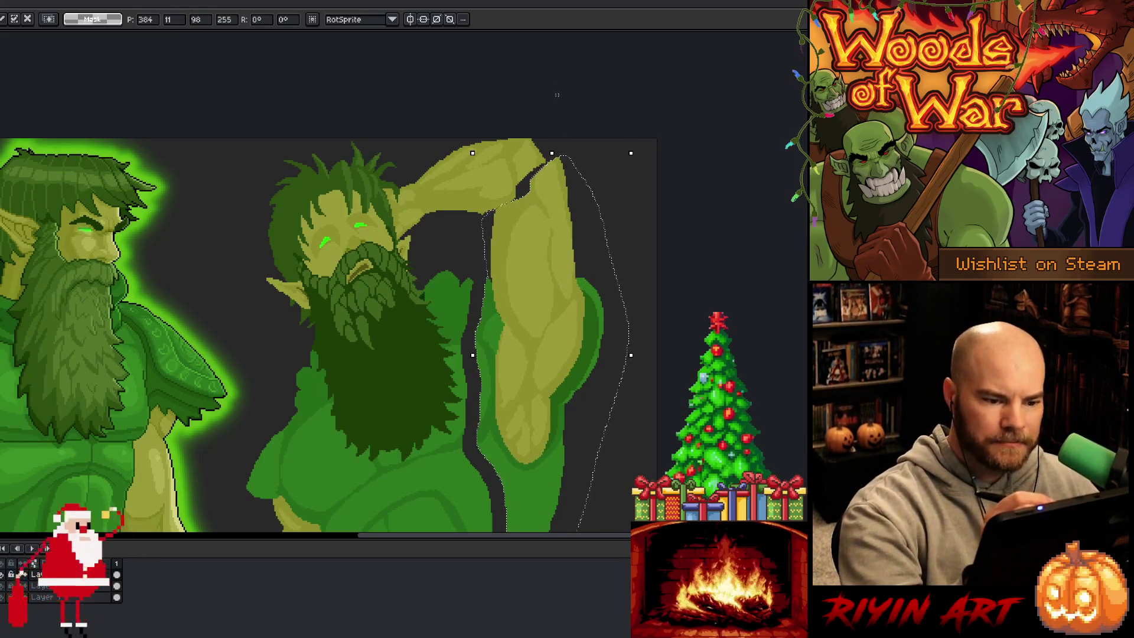
key(Right)
key(Right)
key(Right)
key(Up)
key(Up)
key(Right)
key(Right)
key(Right)
key(Down)
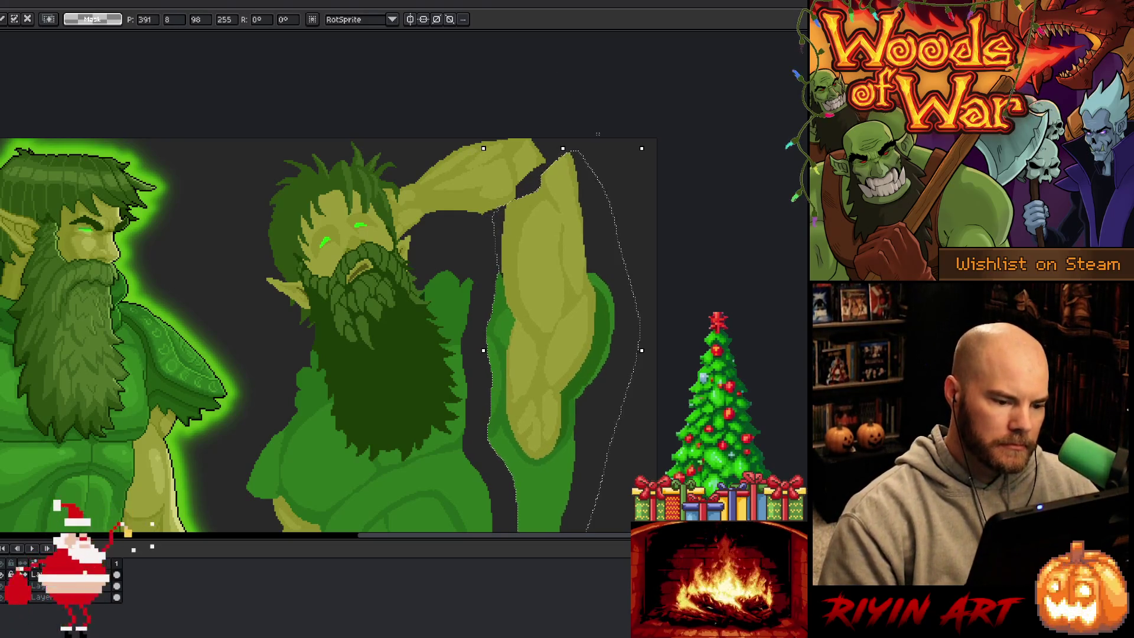
key(Left)
key(Left)
key(Left)
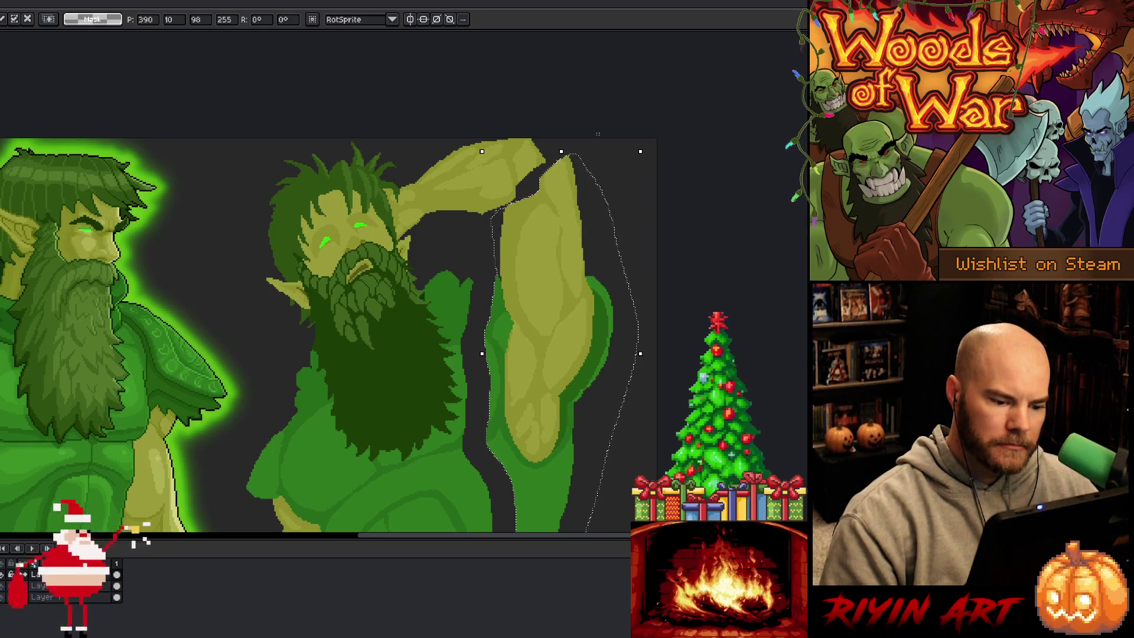
key(Return)
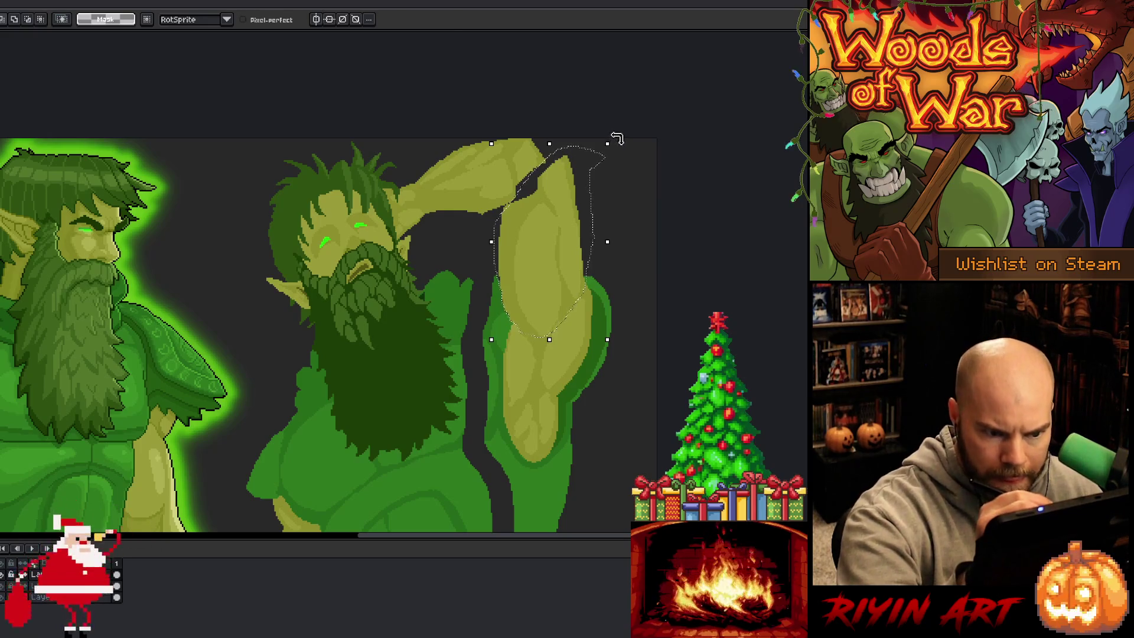
- Rotate the selected arm outward to about 9° and commit it
drag(616, 138, 608, 135)
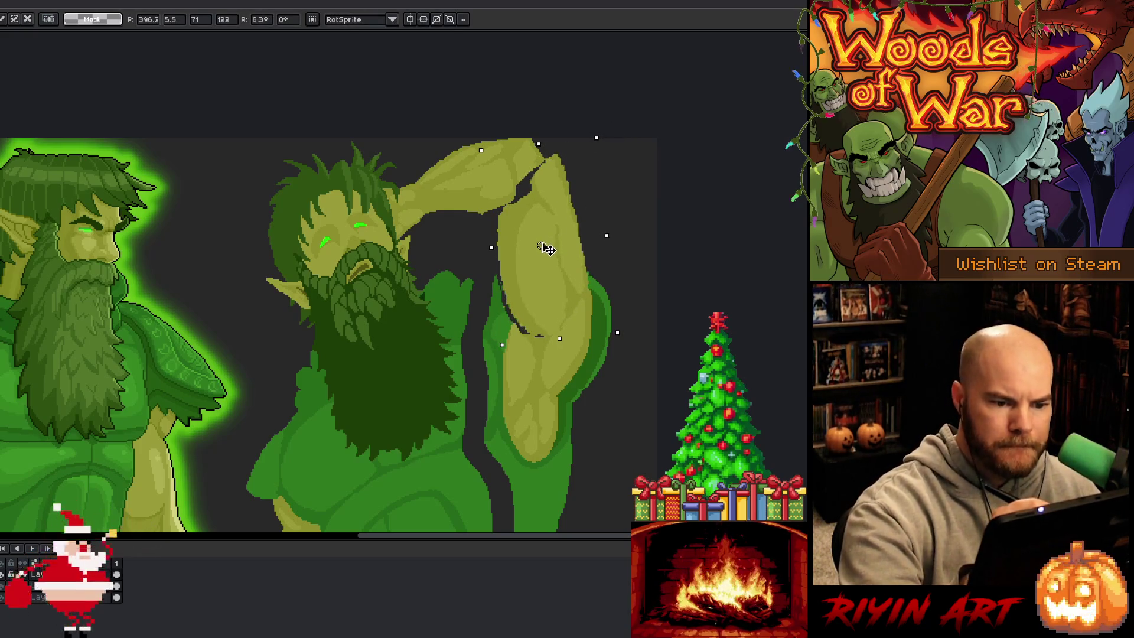
key(Return)
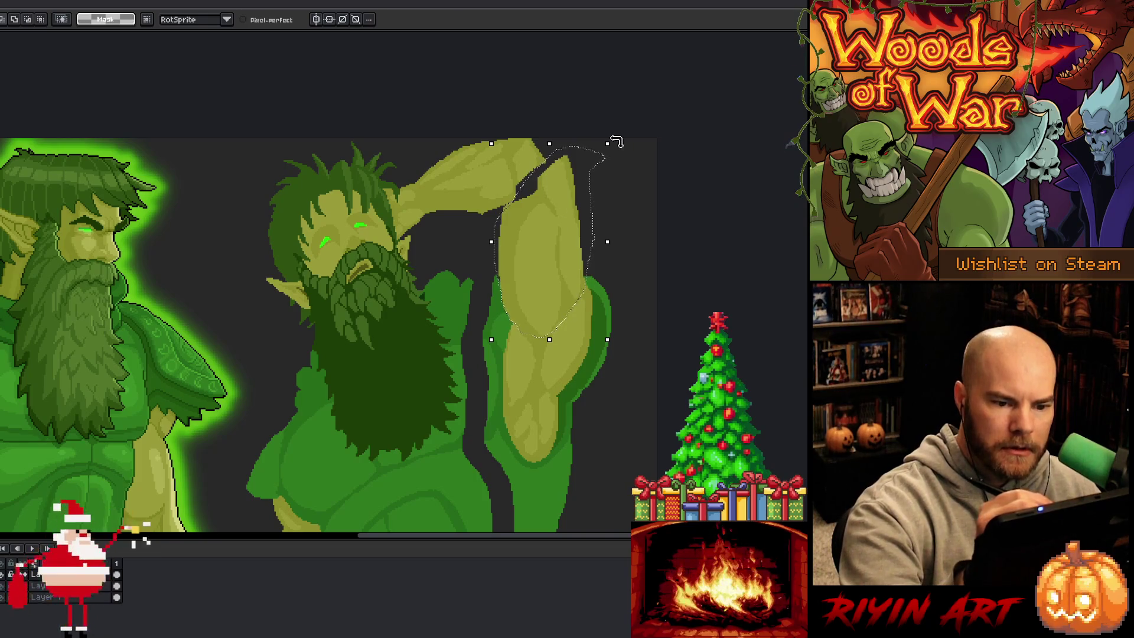
drag(616, 141, 607, 131)
drag(555, 256, 564, 259)
key(Return)
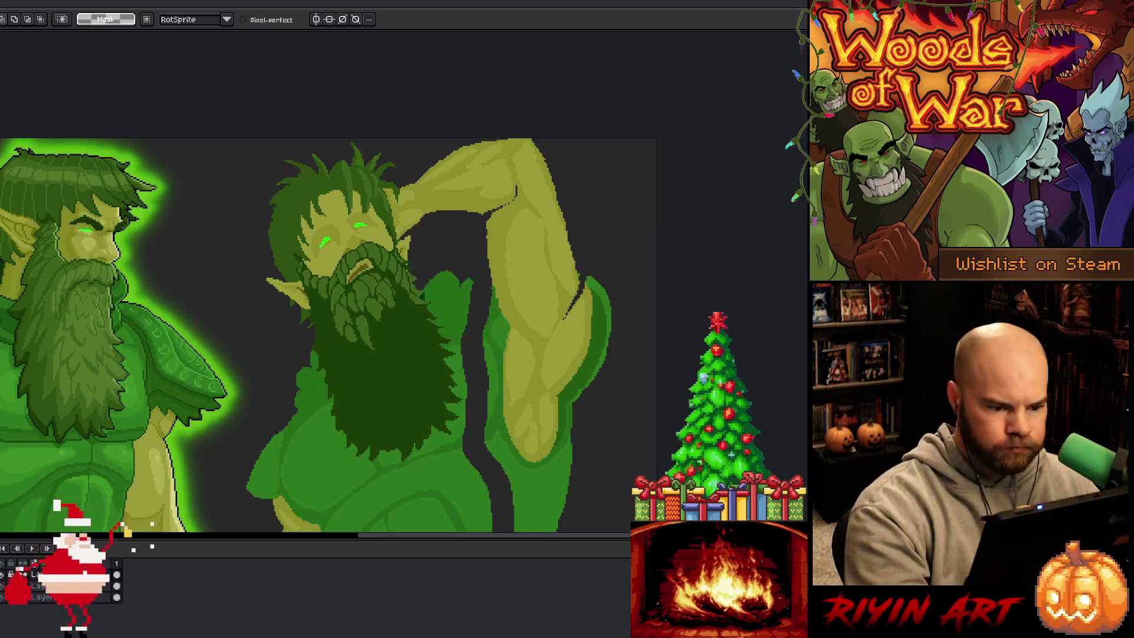
key(i)
key(b)
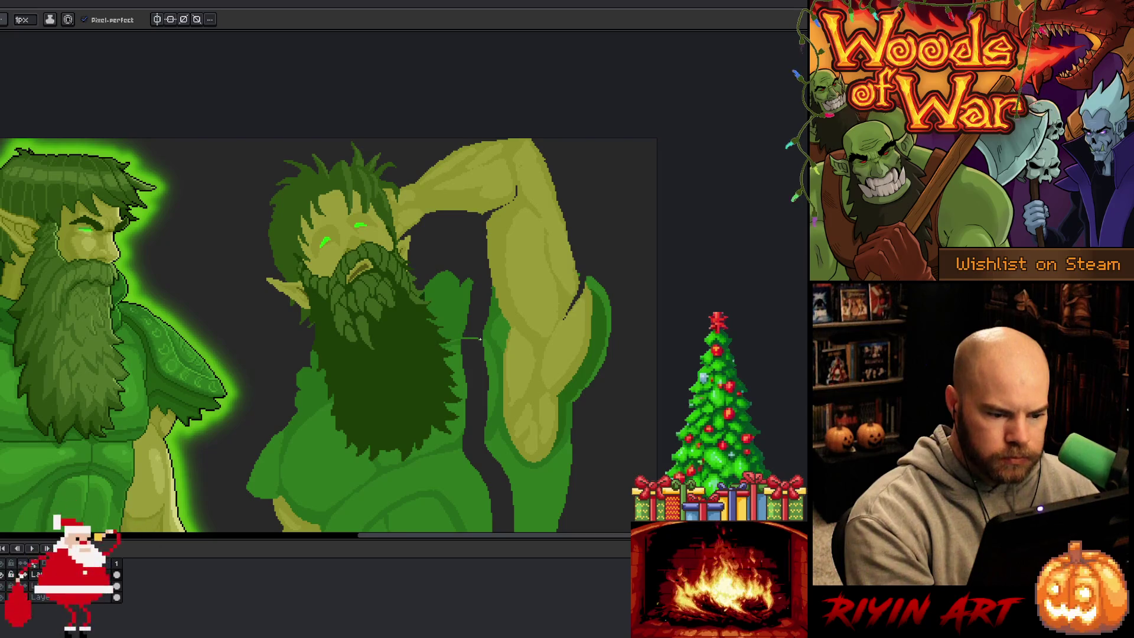
- Fill the dark gap beside the beard with the body's green
drag(461, 437, 485, 407)
key(i)
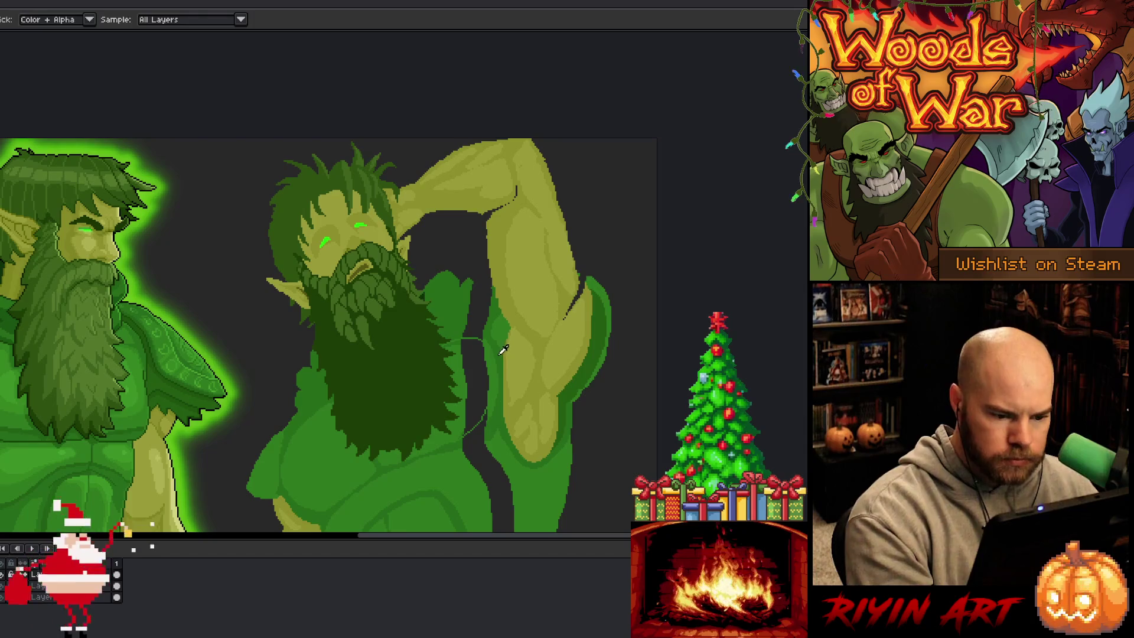
key(b)
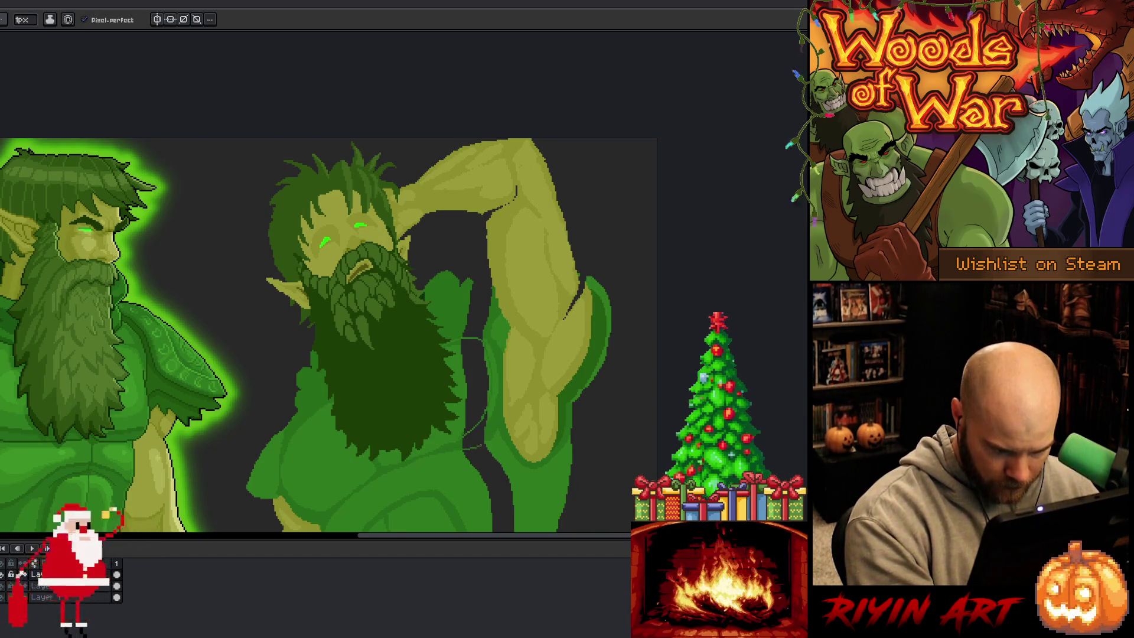
key(g)
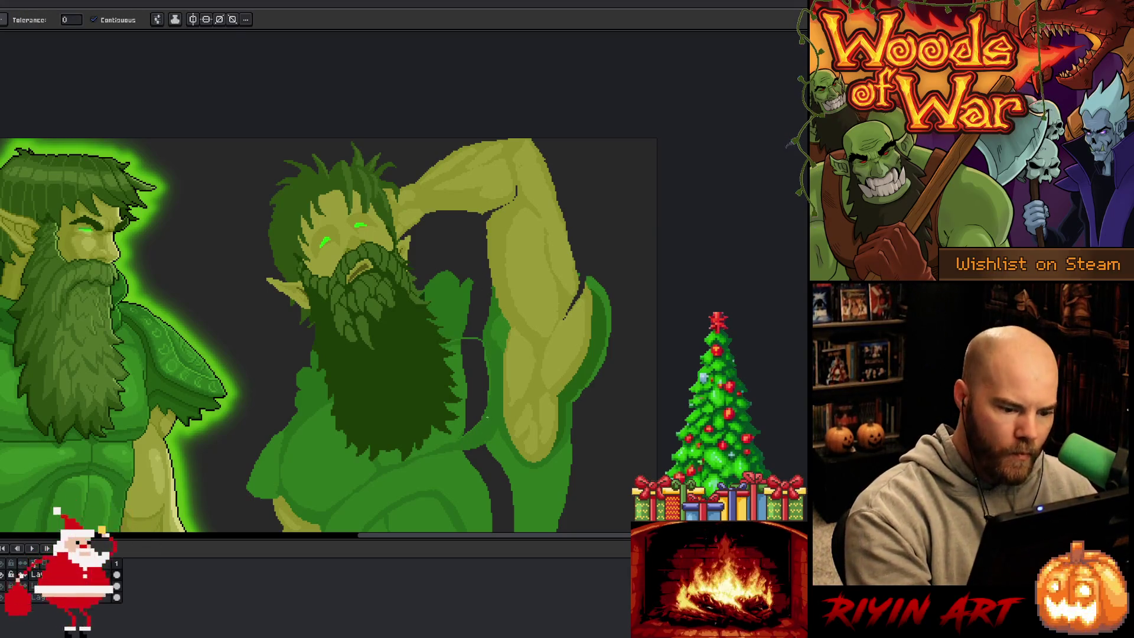
click(473, 402)
key(b)
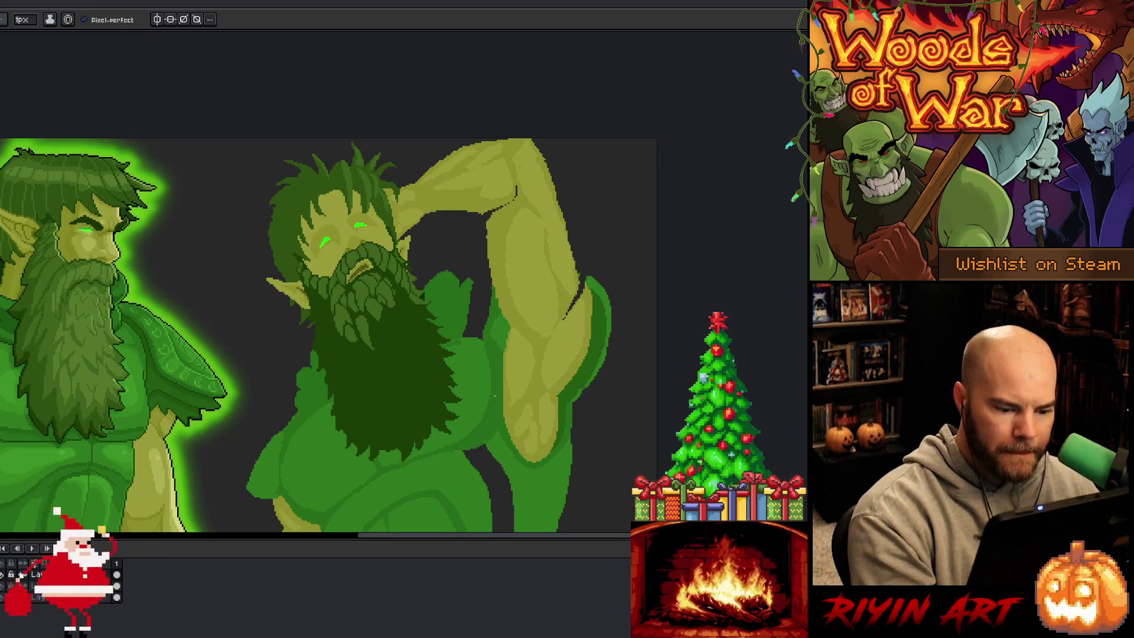
- Fill the dark strip between torso and arm green, undoing a wrong fill beside the arm
key(g)
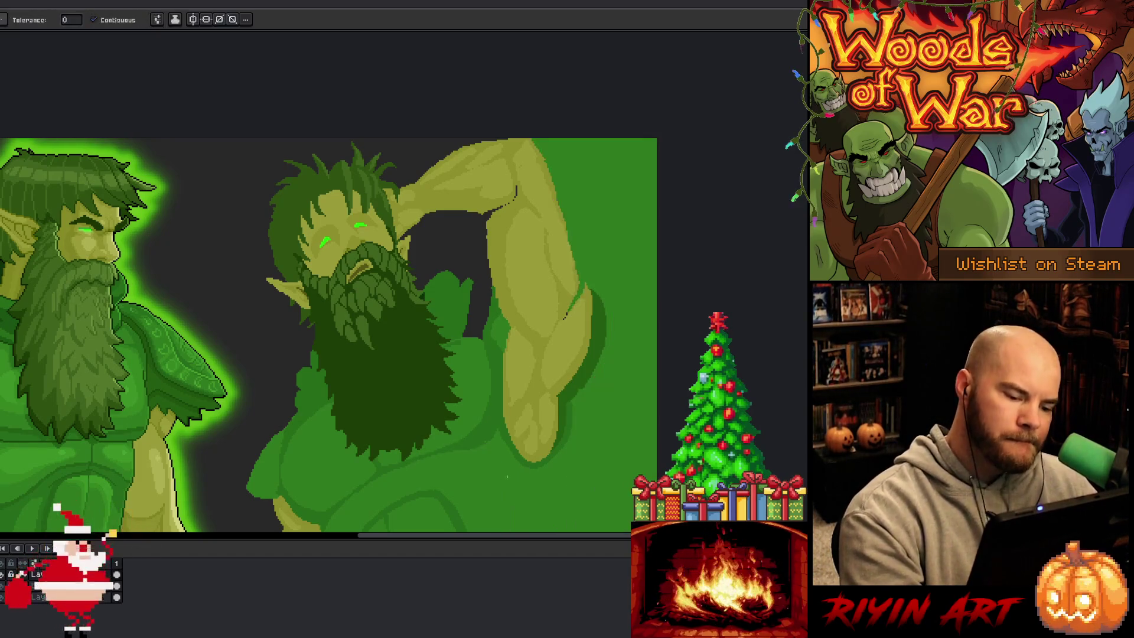
drag(550, 458, 561, 343)
key(b)
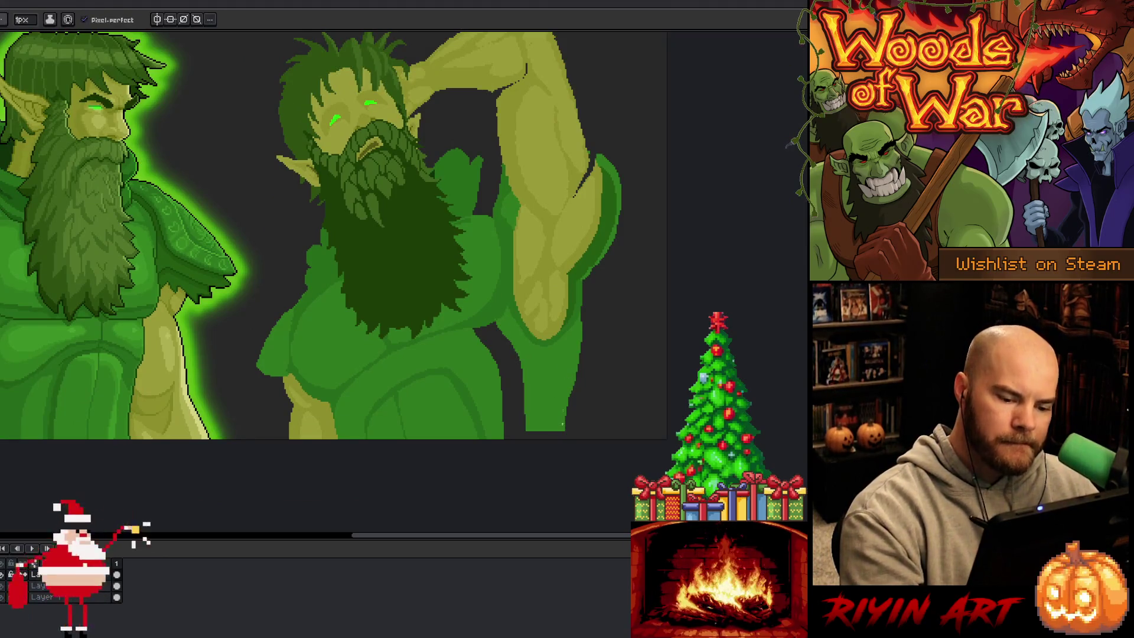
drag(584, 286, 576, 439)
key(g)
click(579, 367)
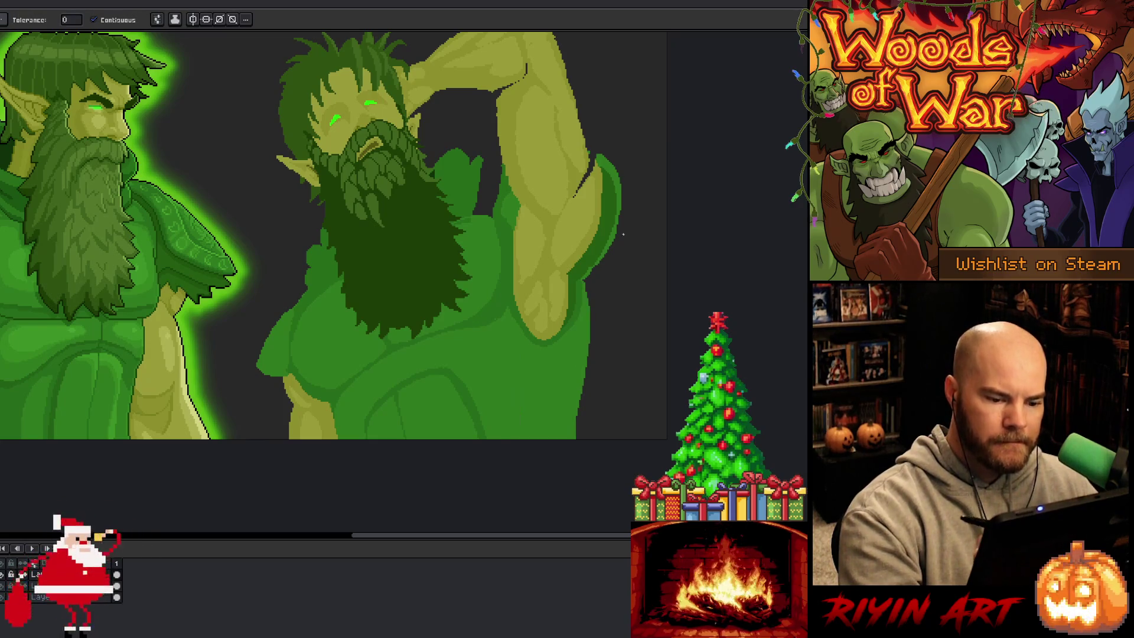
key(ctrl+z)
key(ctrl+z)
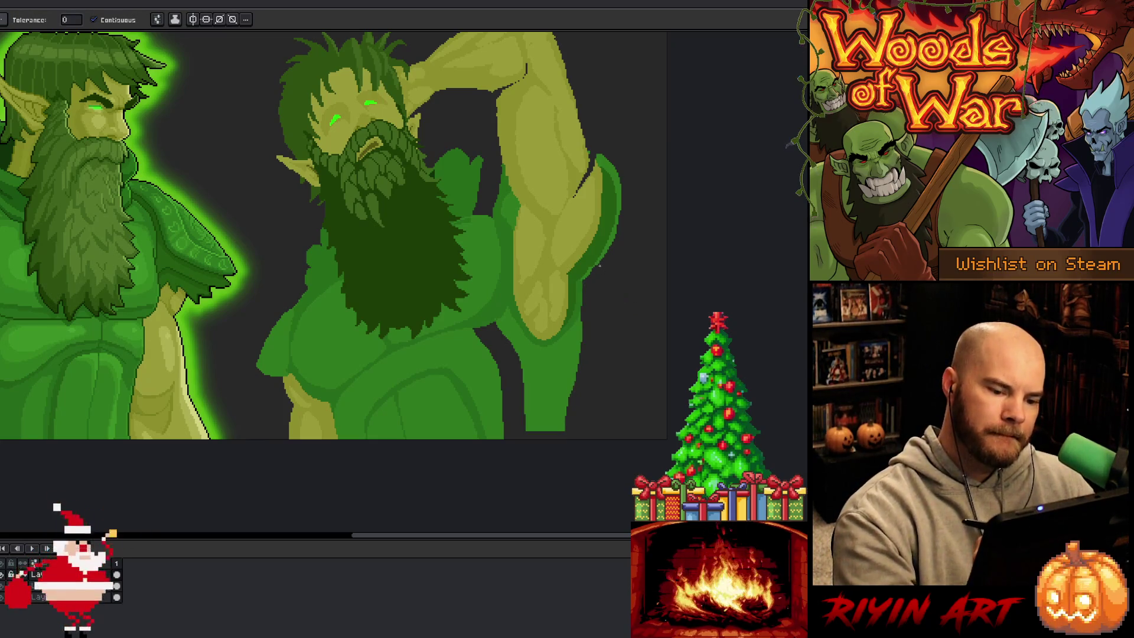
key(b)
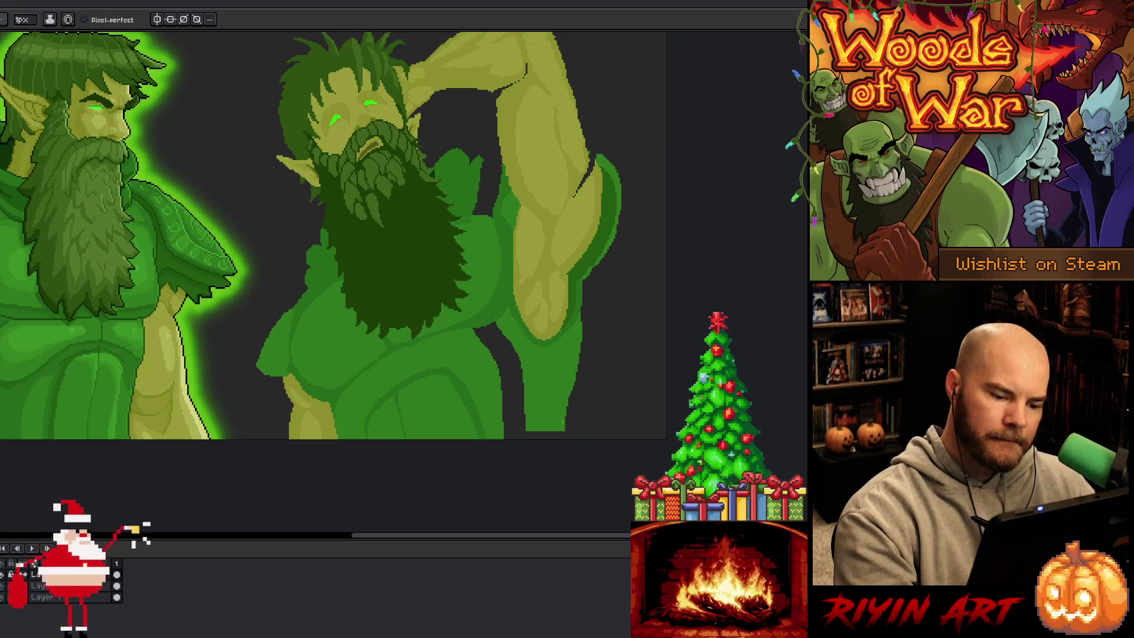
key(g)
click(513, 384)
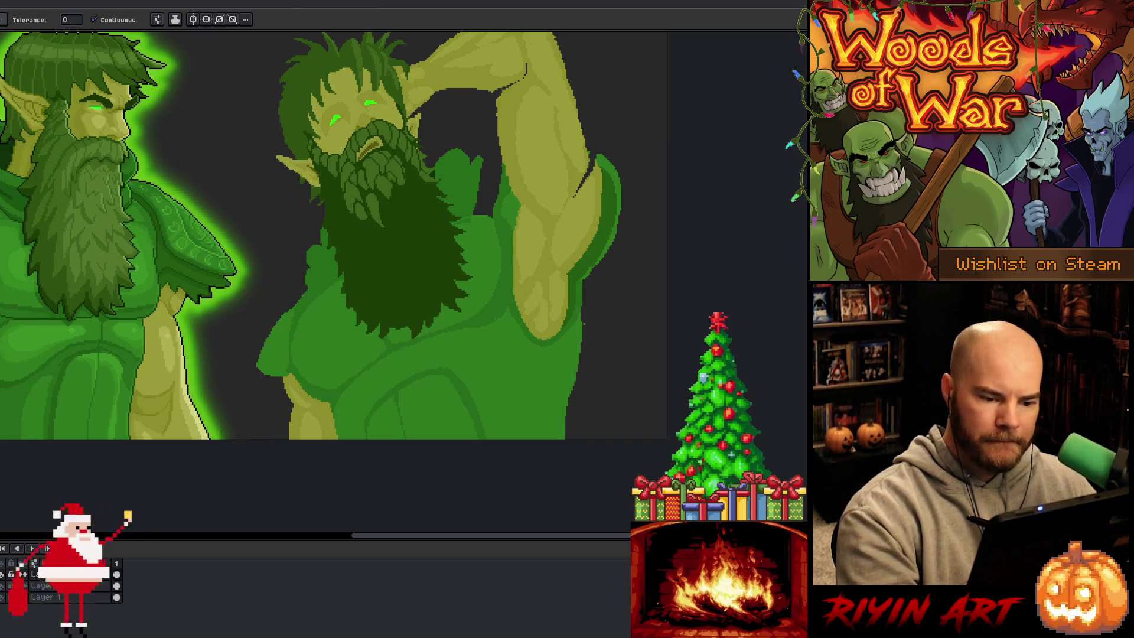
key(q)
drag(582, 304, 571, 367)
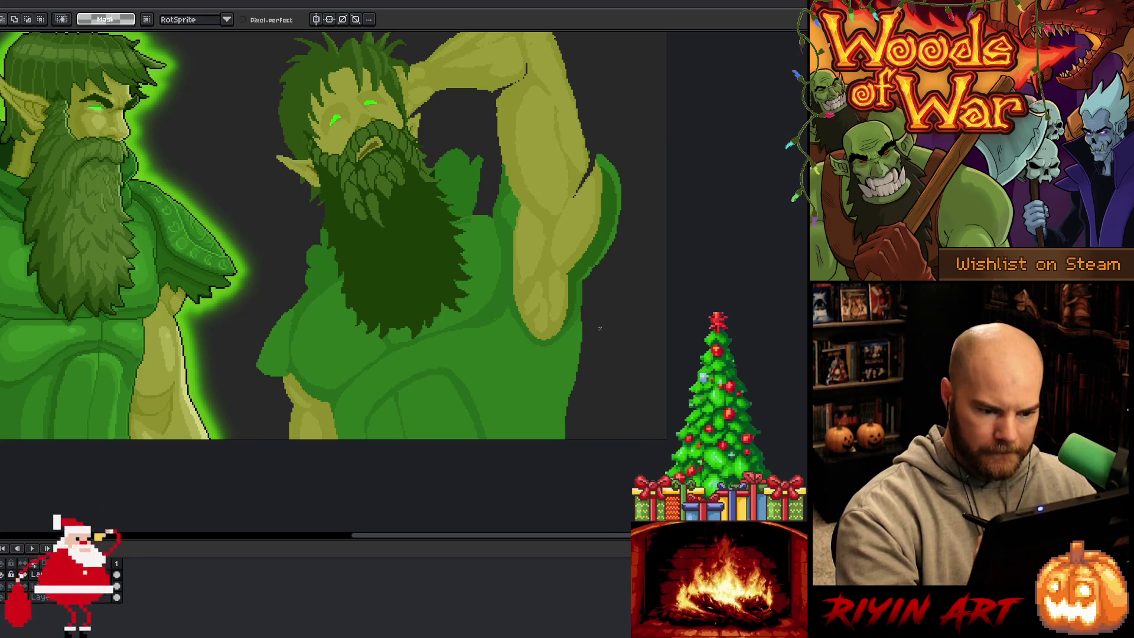
- Select the green strip along the arm's right edge and clear it to background
mouse_move(586, 297)
mouse_down()
mouse_move(552, 395)
mouse_move(554, 491)
mouse_move(632, 348)
mouse_move(641, 286)
mouse_move(600, 273)
mouse_move(574, 376)
mouse_up()
click(584, 297)
mouse_move(584, 297)
mouse_down()
mouse_move(573, 378)
mouse_move(554, 411)
mouse_move(565, 598)
mouse_up()
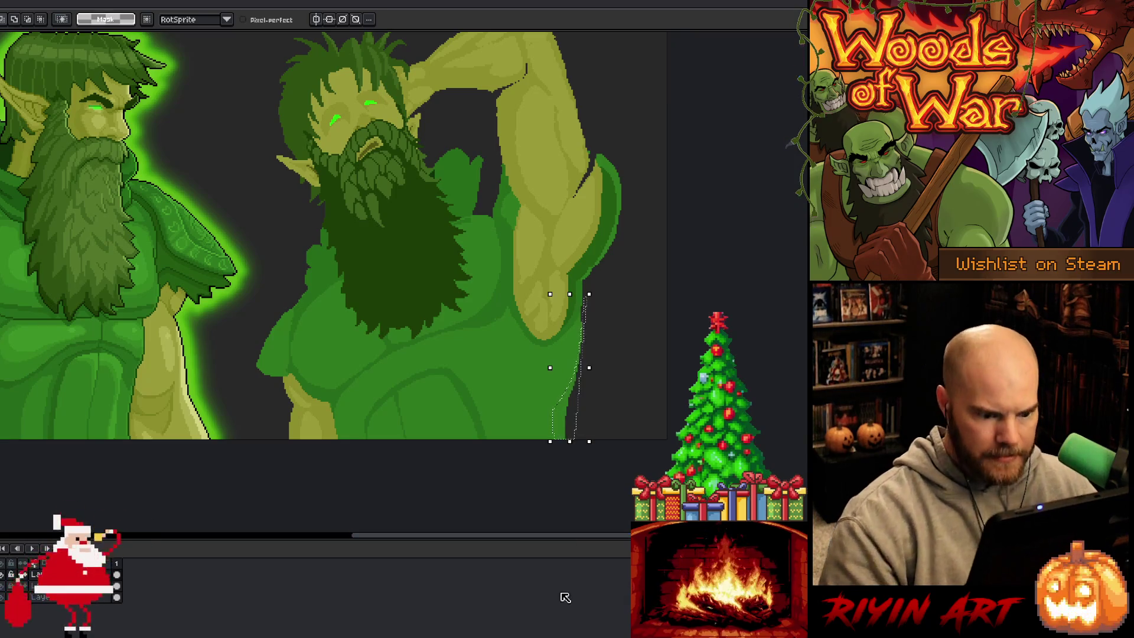
key(Delete)
key(ctrl+d)
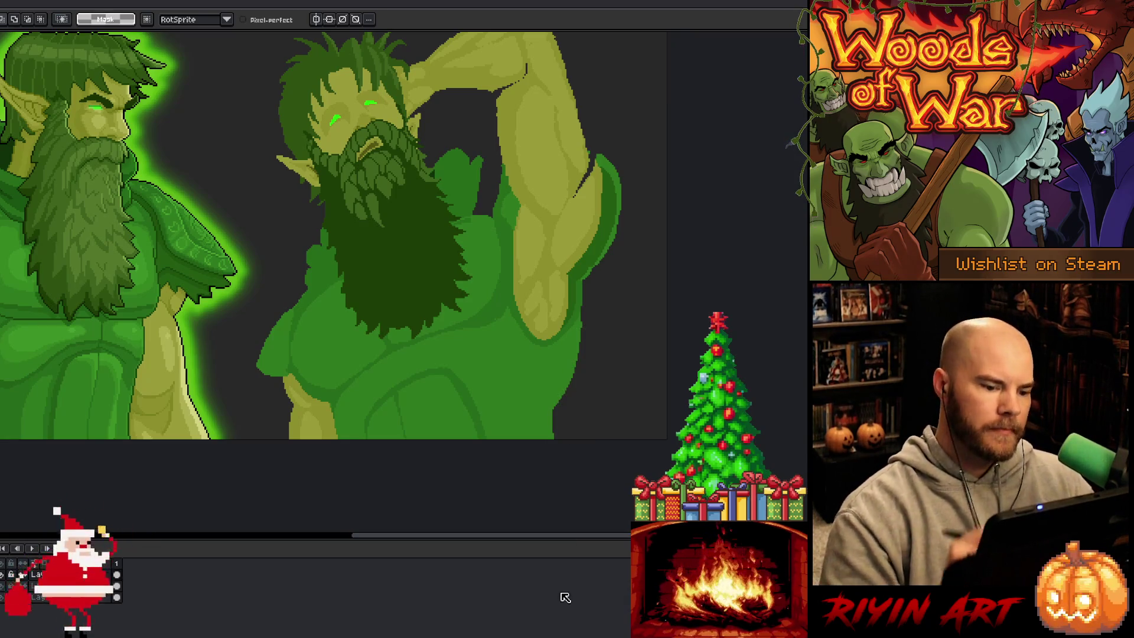
- Repaint the dark body outline beside the arm with the arm's green
key(alt)
alt+click(565, 365)
mouse_move(555, 408)
mouse_down()
mouse_move(555, 434)
mouse_move(557, 424)
mouse_move(568, 437)
mouse_up()
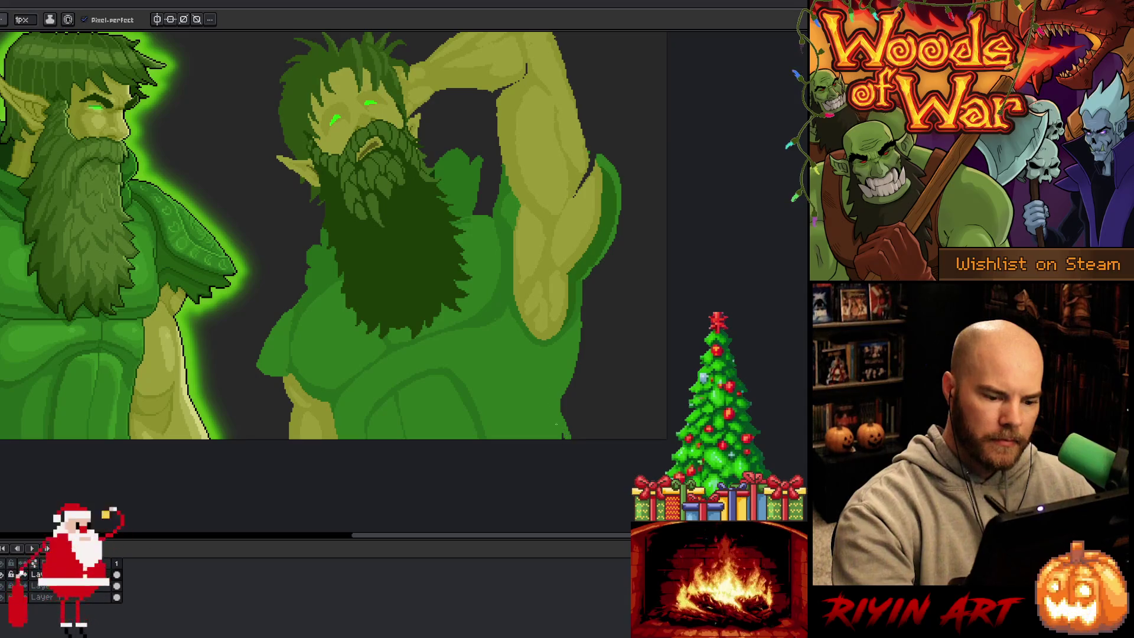
mouse_move(561, 420)
mouse_down()
mouse_move(562, 400)
mouse_move(564, 421)
mouse_up()
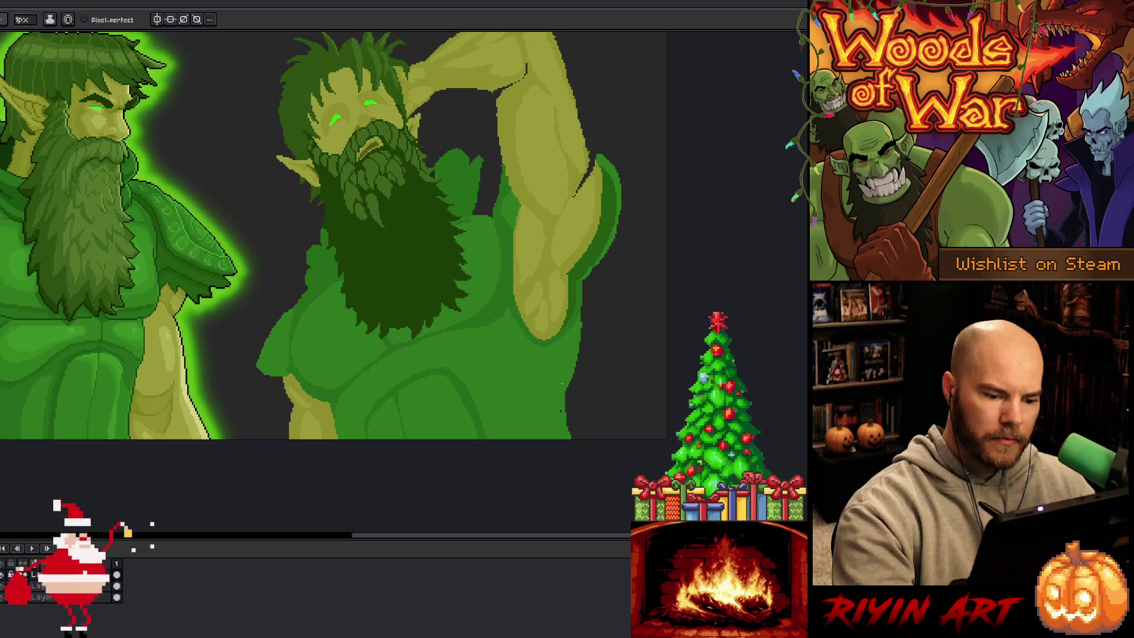
drag(582, 308, 582, 328)
key(ctrl+z)
drag(583, 279, 581, 322)
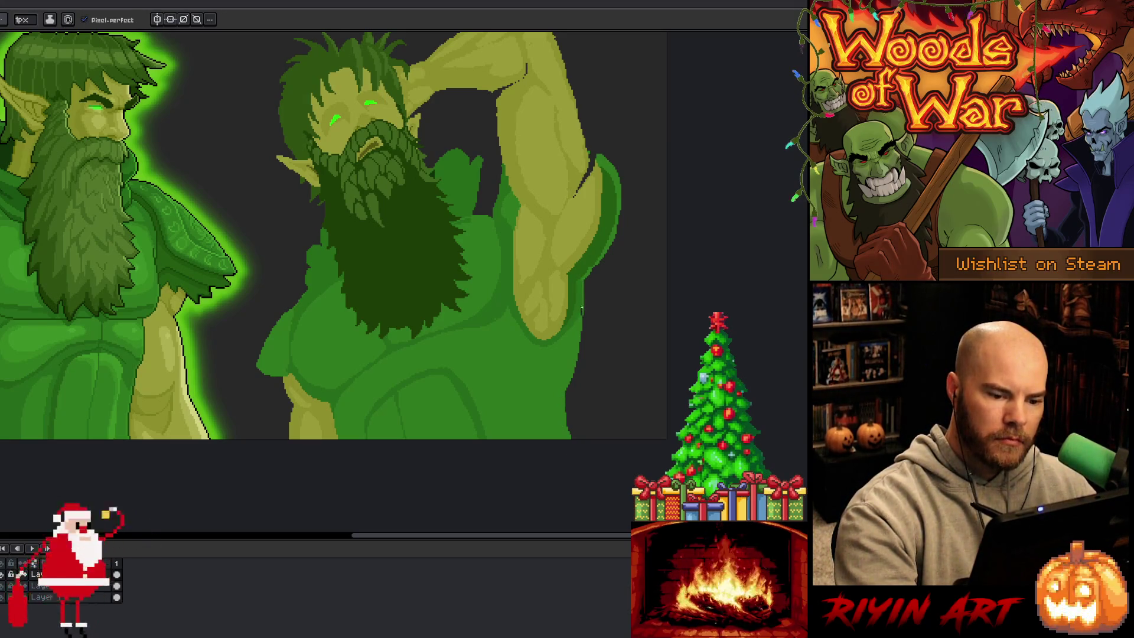
drag(592, 228, 672, 326)
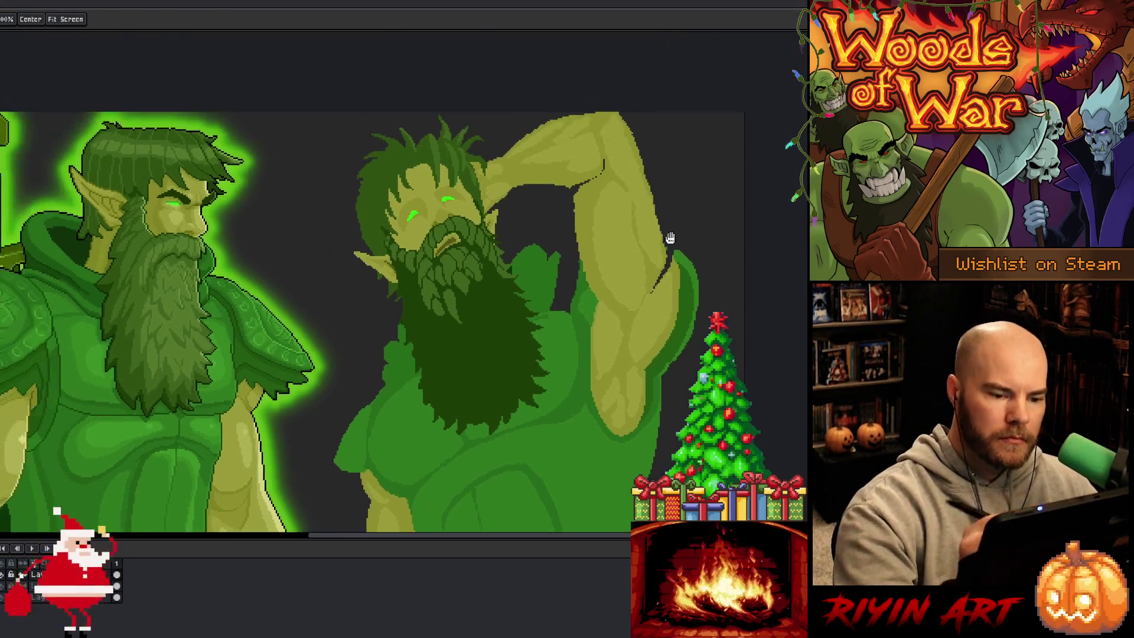
- Draw and fill a light green shoulder shape beside the beard, edged with a dark line
alt+click(527, 269)
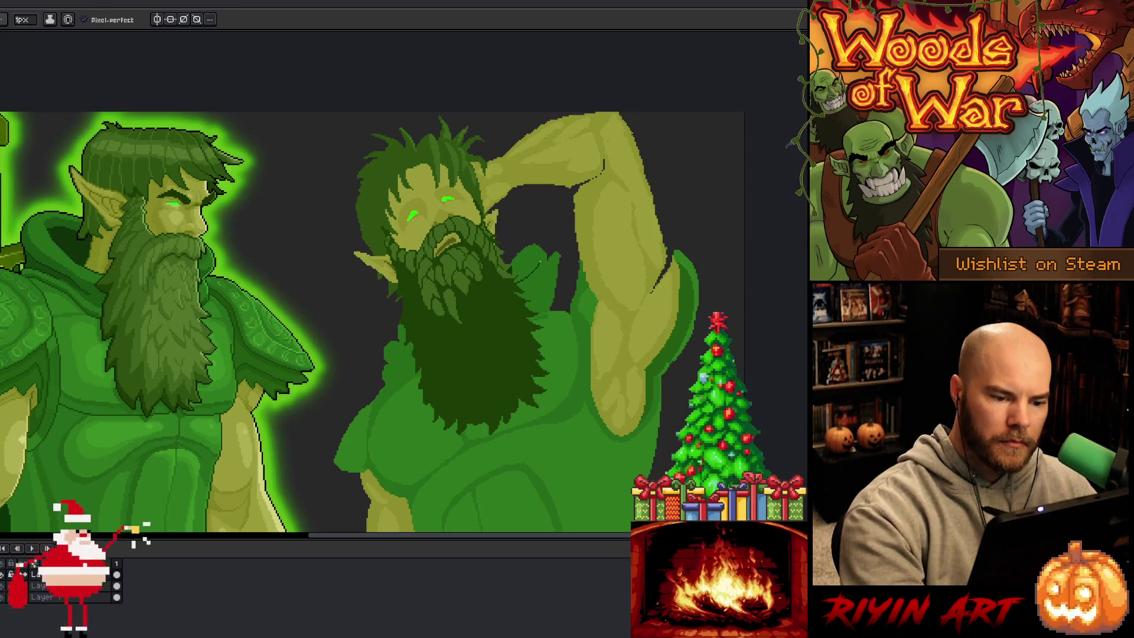
key(g)
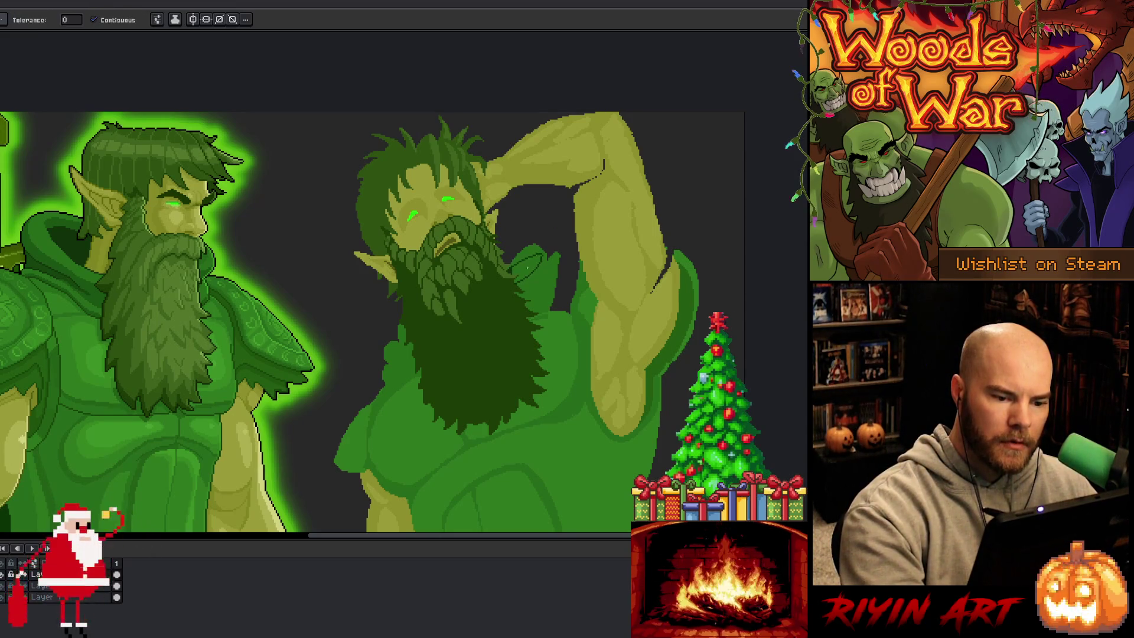
alt+click(552, 269)
key(b)
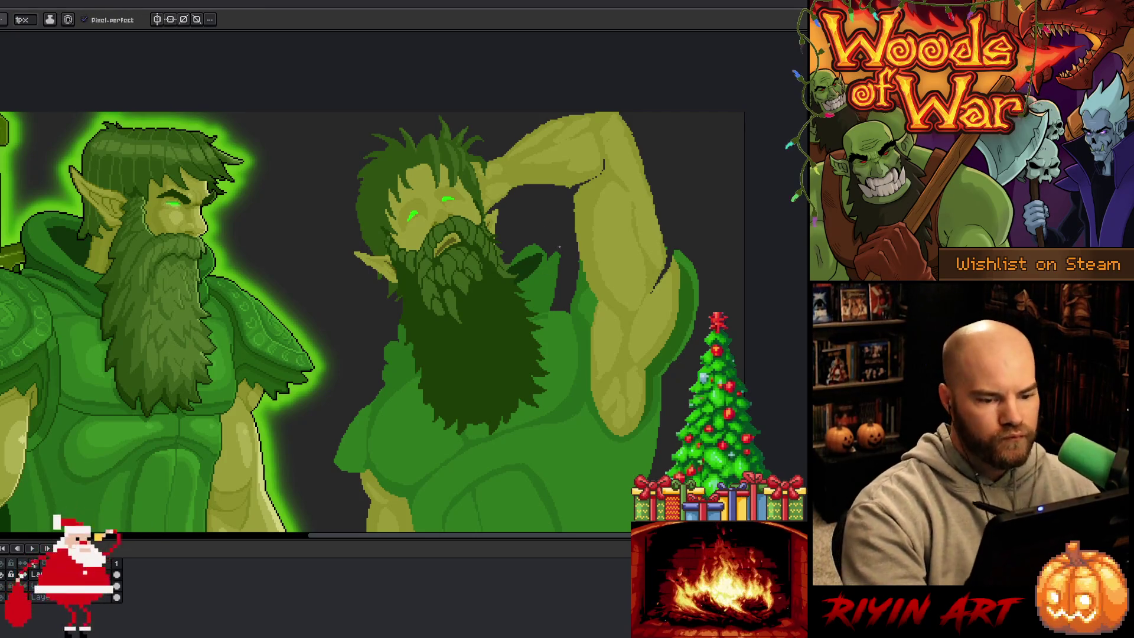
drag(547, 255, 566, 245)
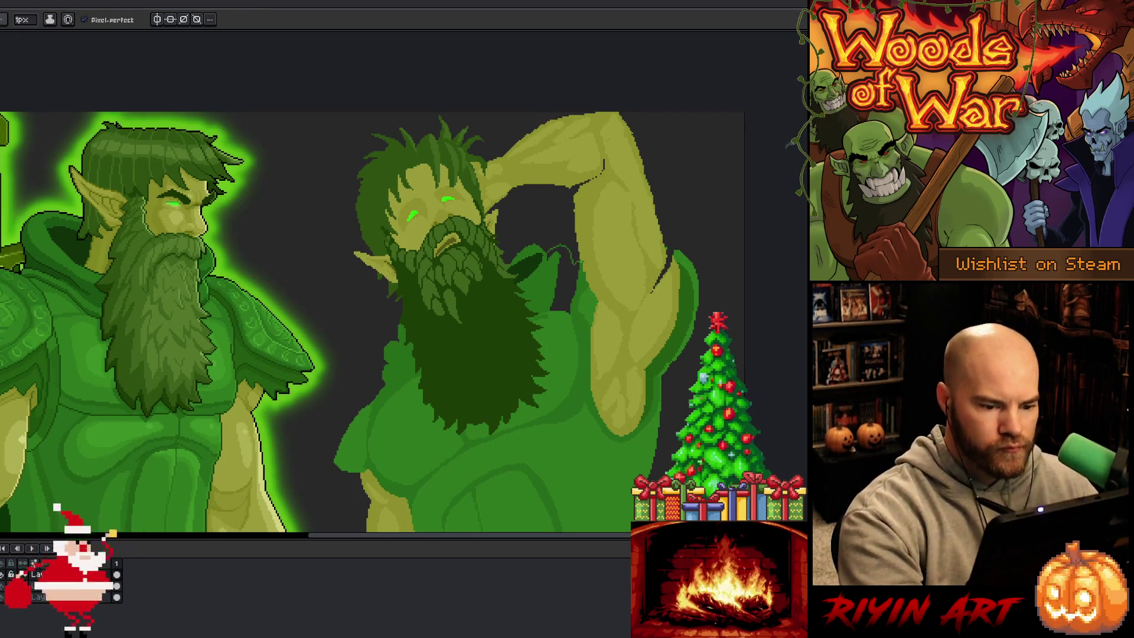
key(g)
click(563, 260)
key(b)
mouse_move(544, 248)
mouse_down()
mouse_move(509, 260)
mouse_move(552, 234)
mouse_up()
key(q)
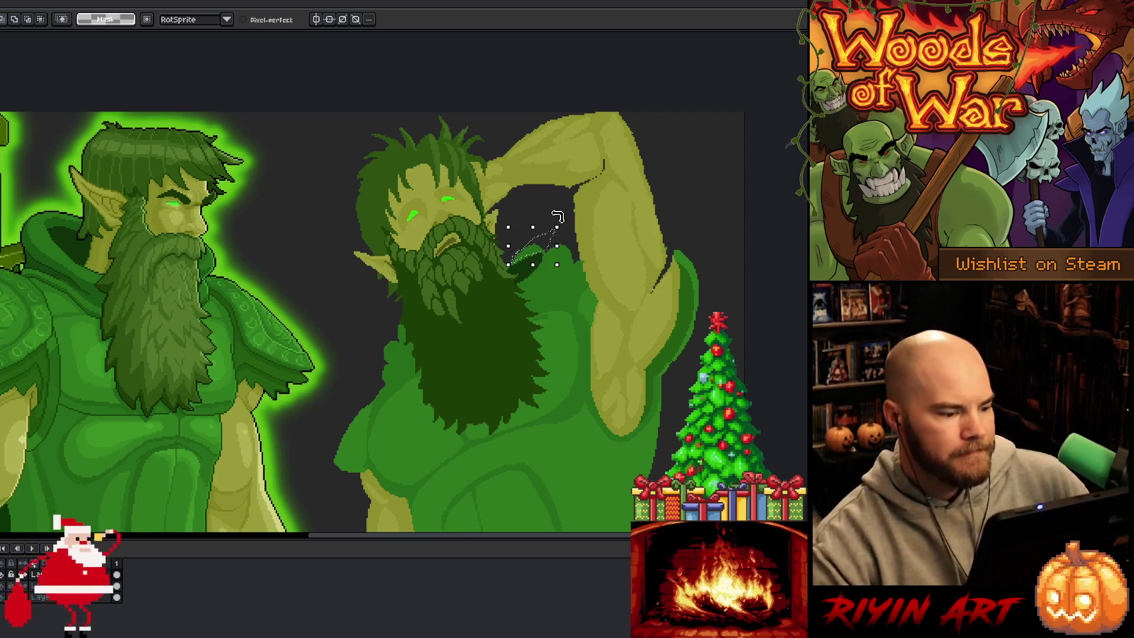
- Select the trial shoulder shape beside the beard and delete it, leaving plain green
key(ctrl+d)
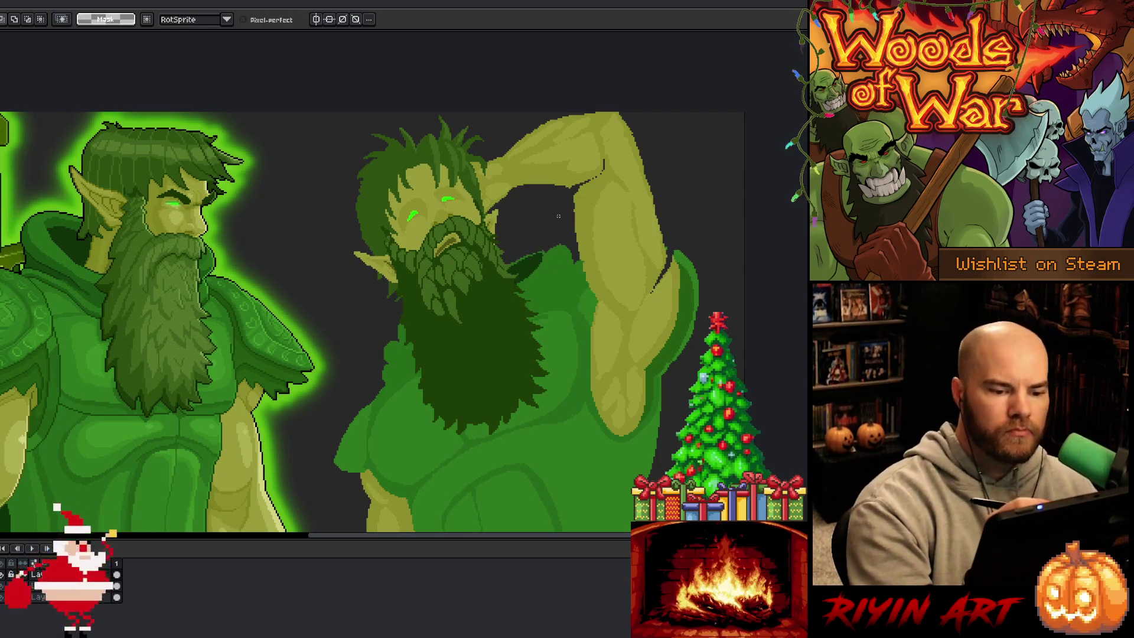
key(b)
key(w)
click(546, 247)
key(Delete)
key(ctrl+z)
key(b)
mouse_move(539, 256)
mouse_down()
mouse_move(522, 300)
mouse_move(502, 310)
mouse_up()
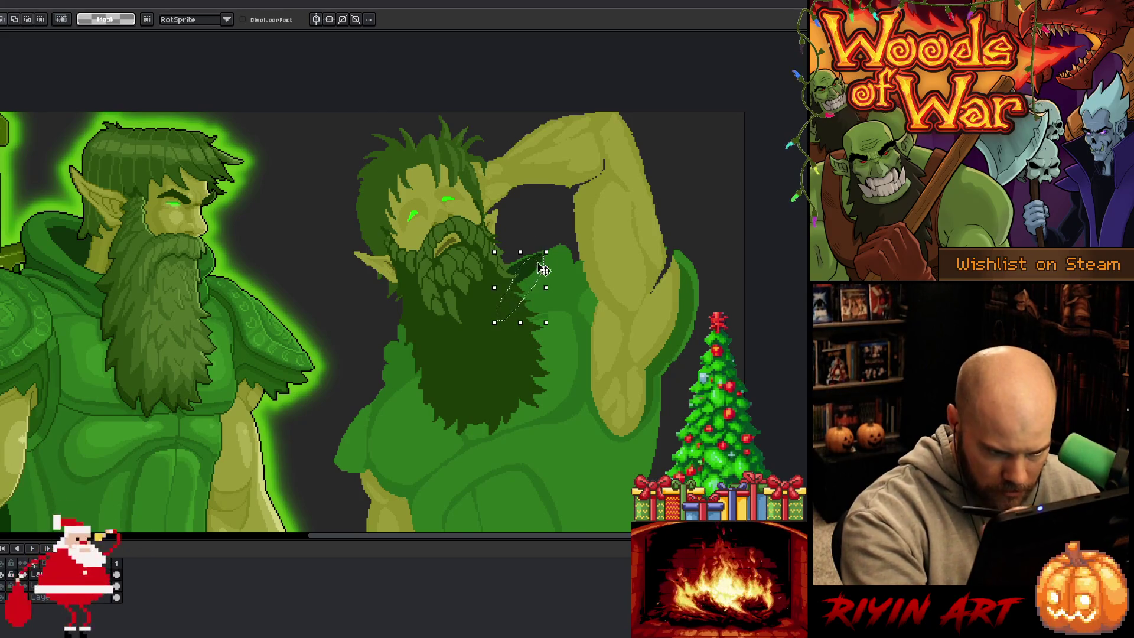
key(w)
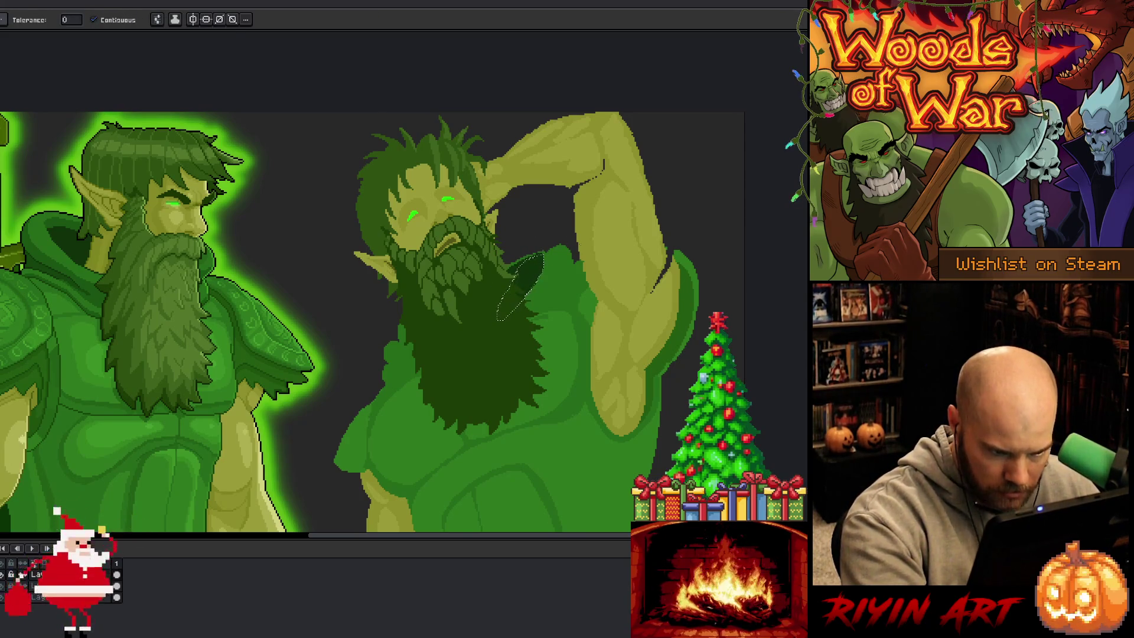
key(ctrl+d)
key(b)
alt+click(583, 238)
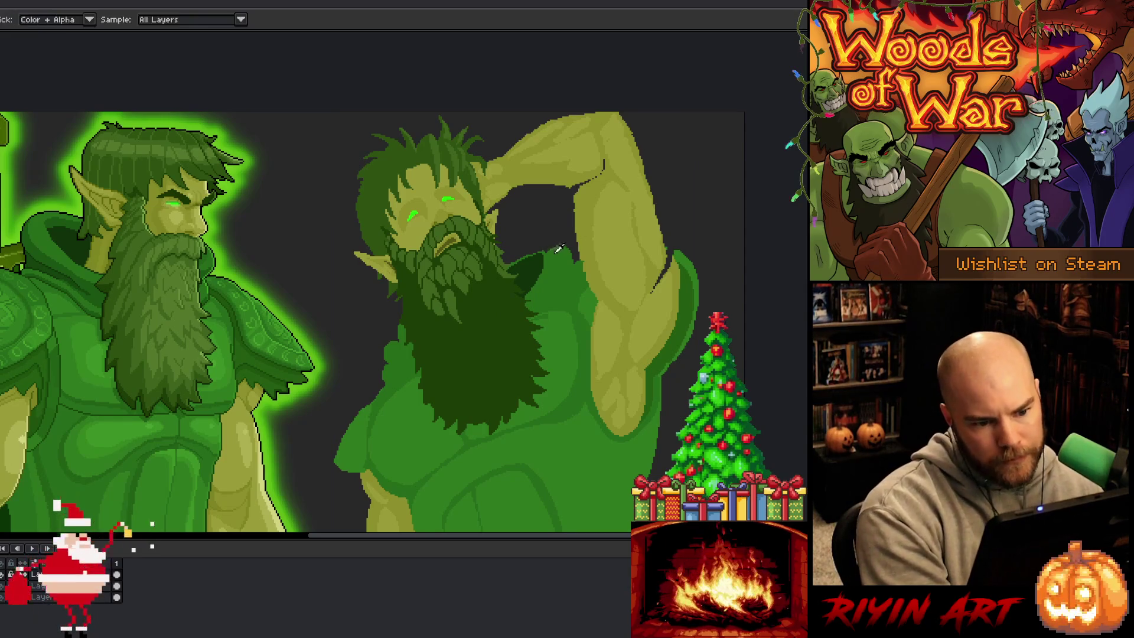
- Add a lighter stroke near the beard and erase dark outline pixels on the raised arm
drag(537, 253, 555, 246)
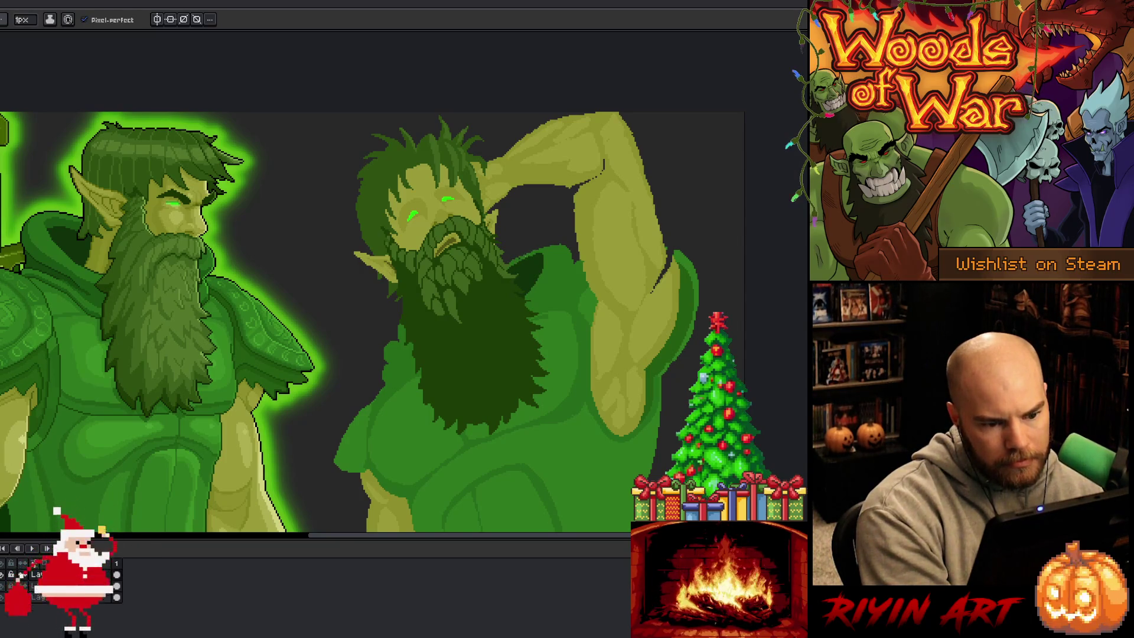
key(e)
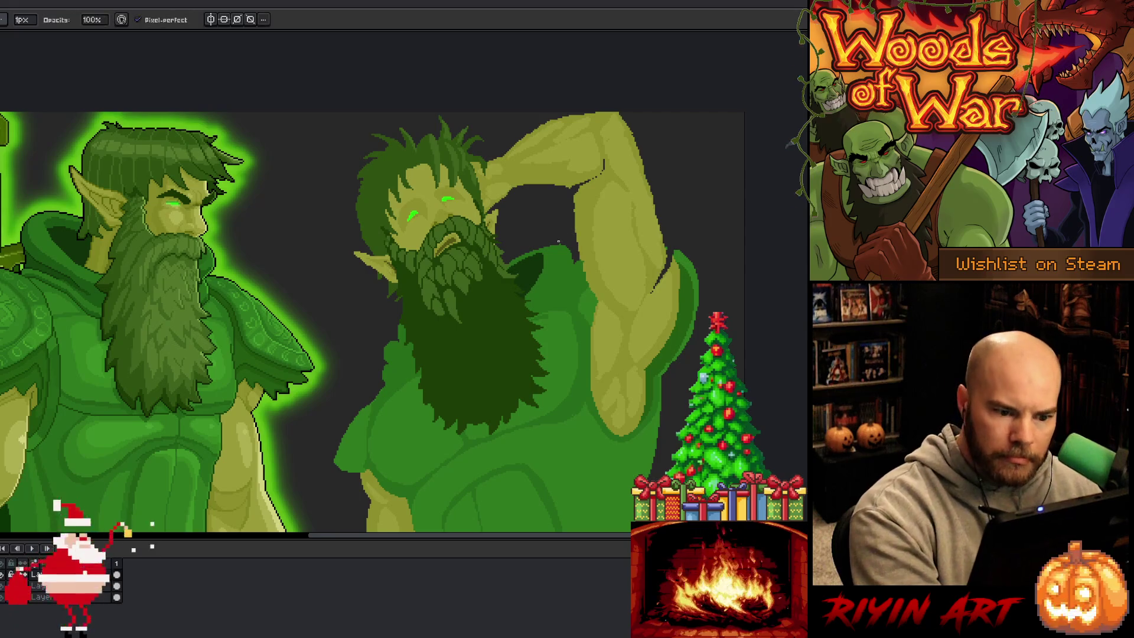
key(b)
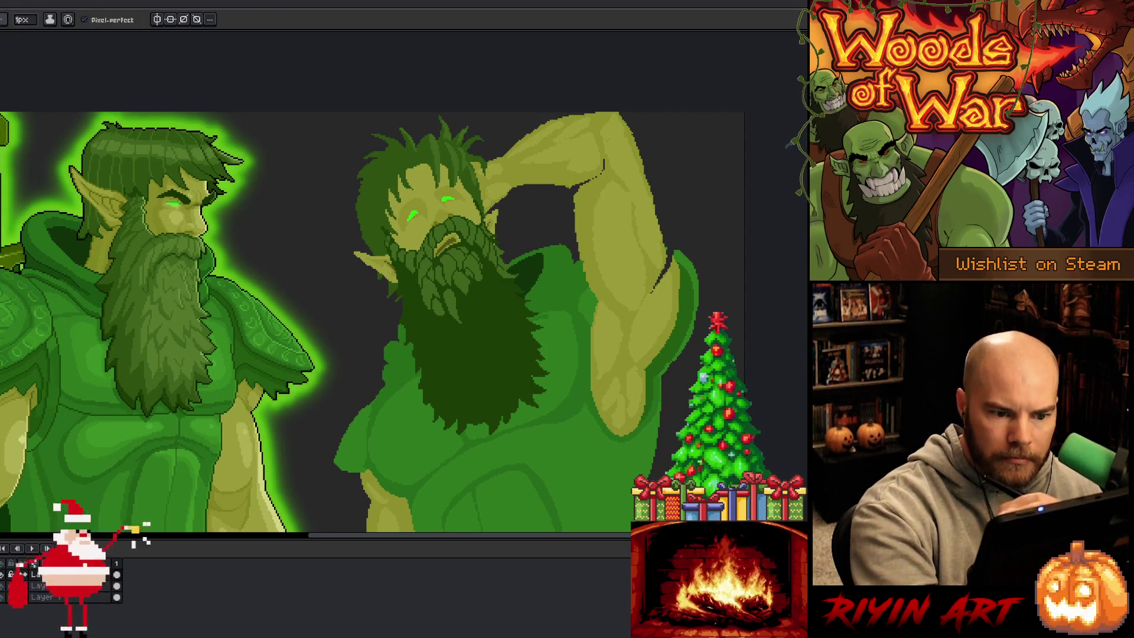
key(e)
drag(576, 188, 594, 176)
key(b)
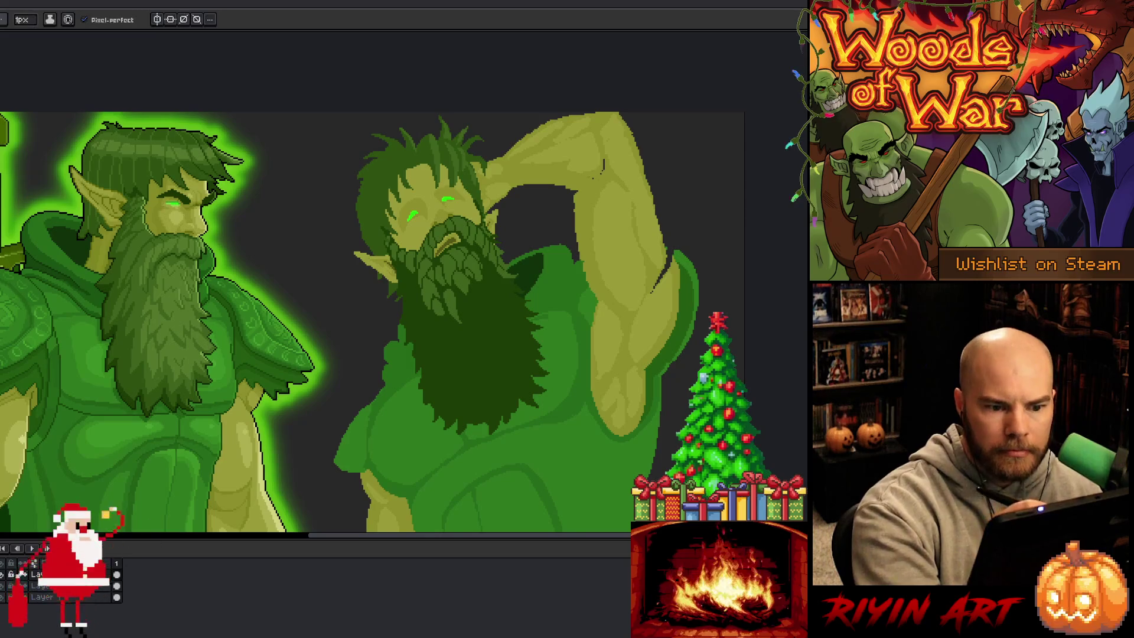
key(e)
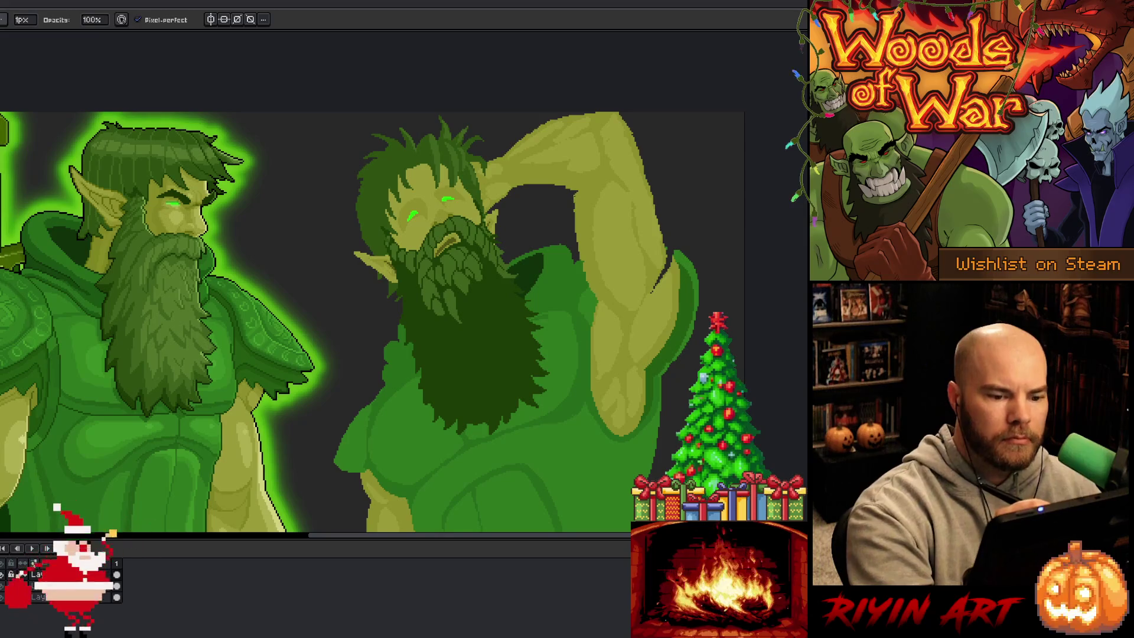
key(b)
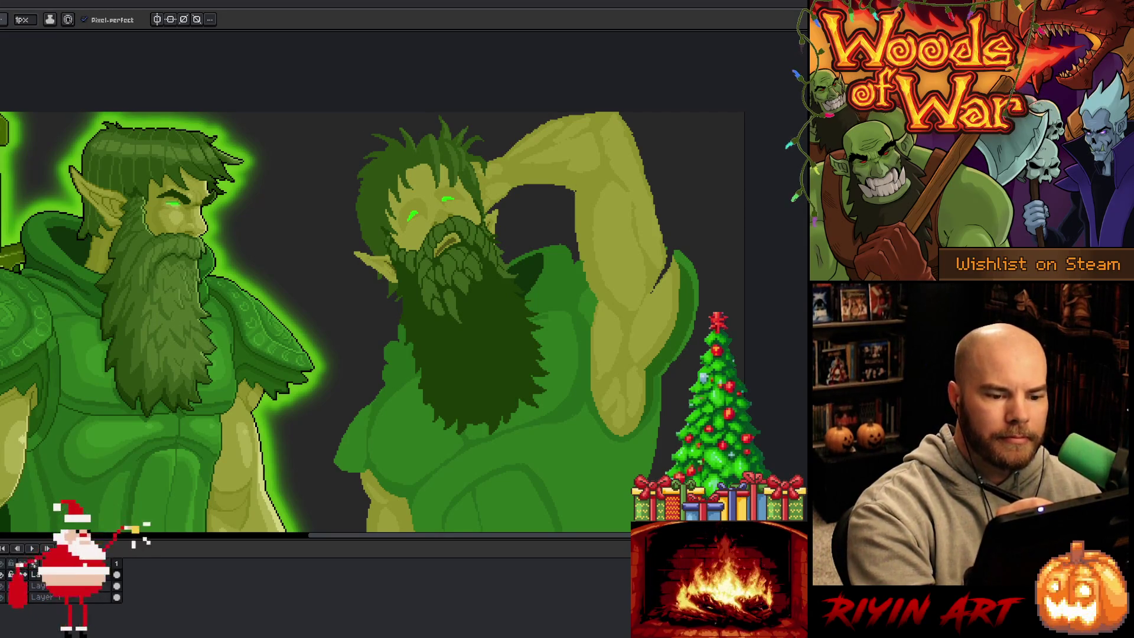
key(e)
key(b)
- Replace the dark stroke on the arm's right outline with a light edge stroke
mouse_move(662, 238)
mouse_down()
mouse_move(683, 315)
mouse_move(667, 353)
mouse_up()
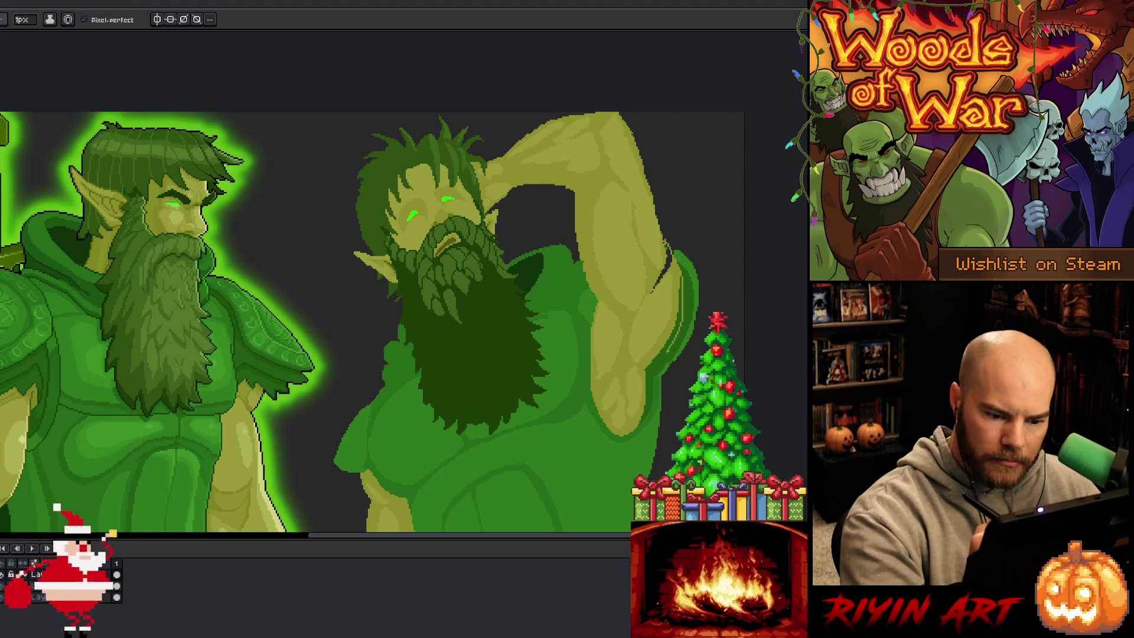
key(ctrl+z)
key(g)
key(b)
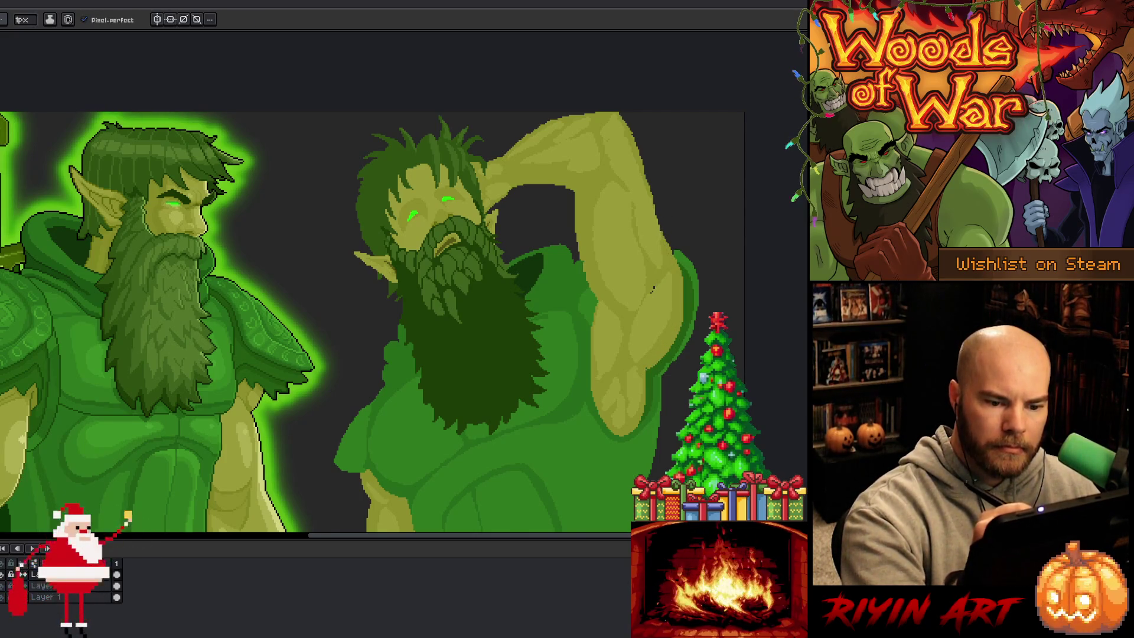
mouse_move(655, 208)
mouse_down()
mouse_move(666, 242)
mouse_move(663, 223)
mouse_up()
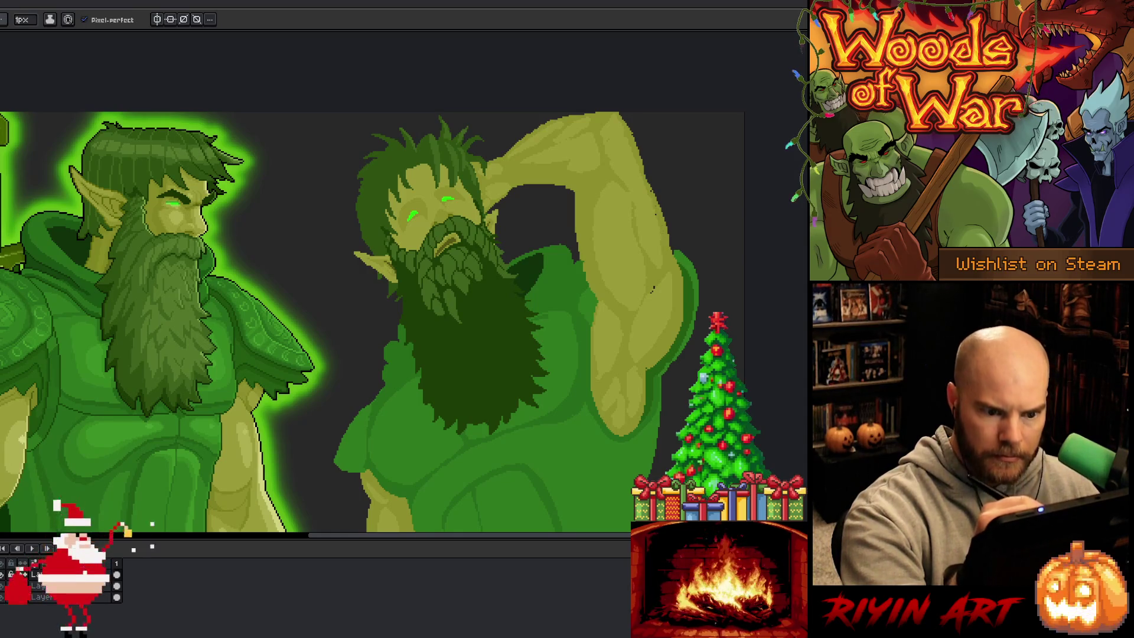
alt+click(650, 217)
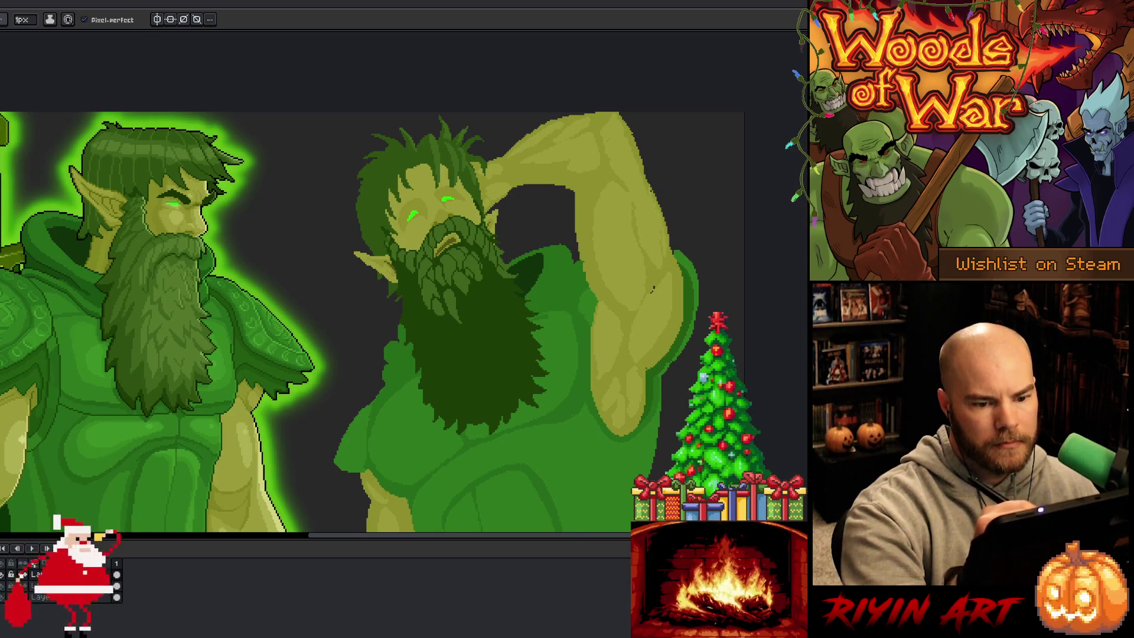
alt+click(653, 290)
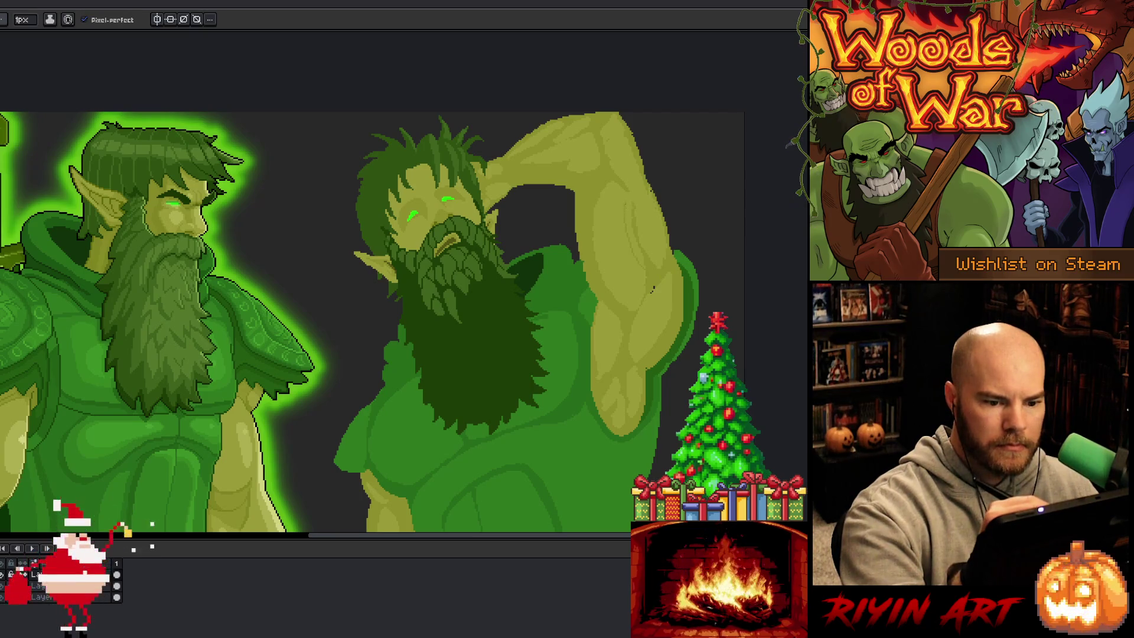
alt+click(652, 289)
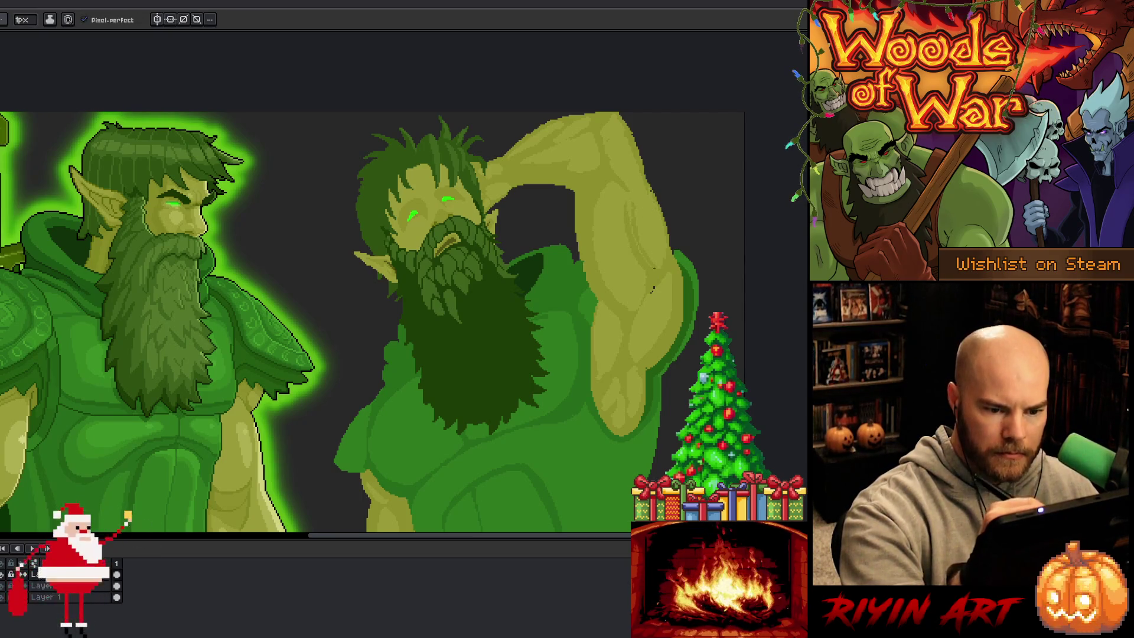
click(22, 19)
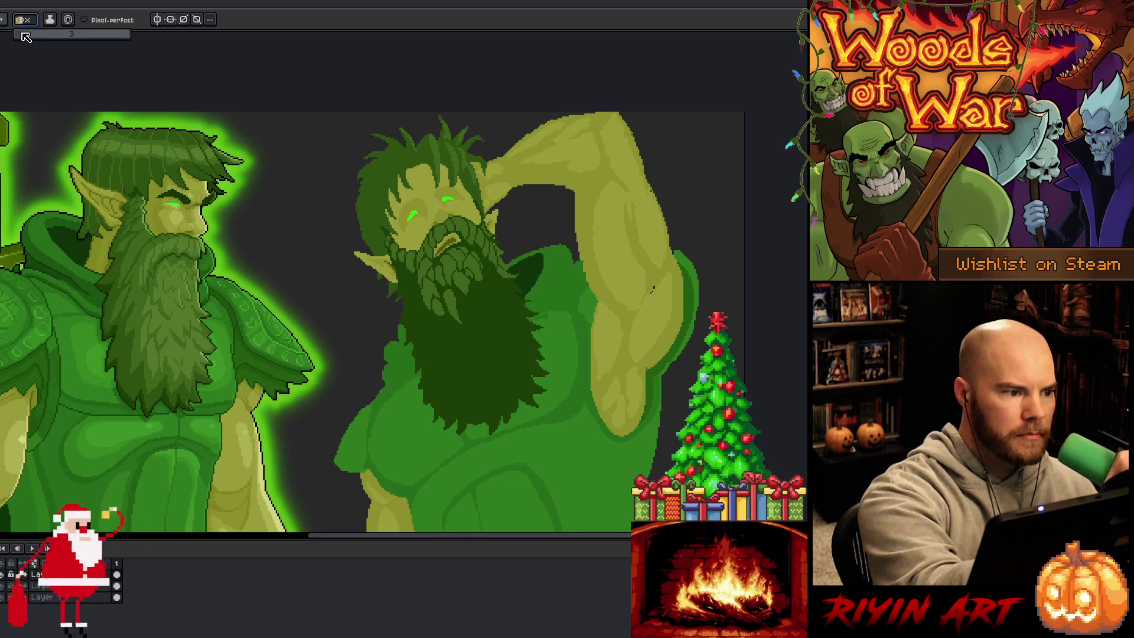
- With a 4px brush, add dark shading and light pixels along the arm's right edge
text(4)
key(Return)
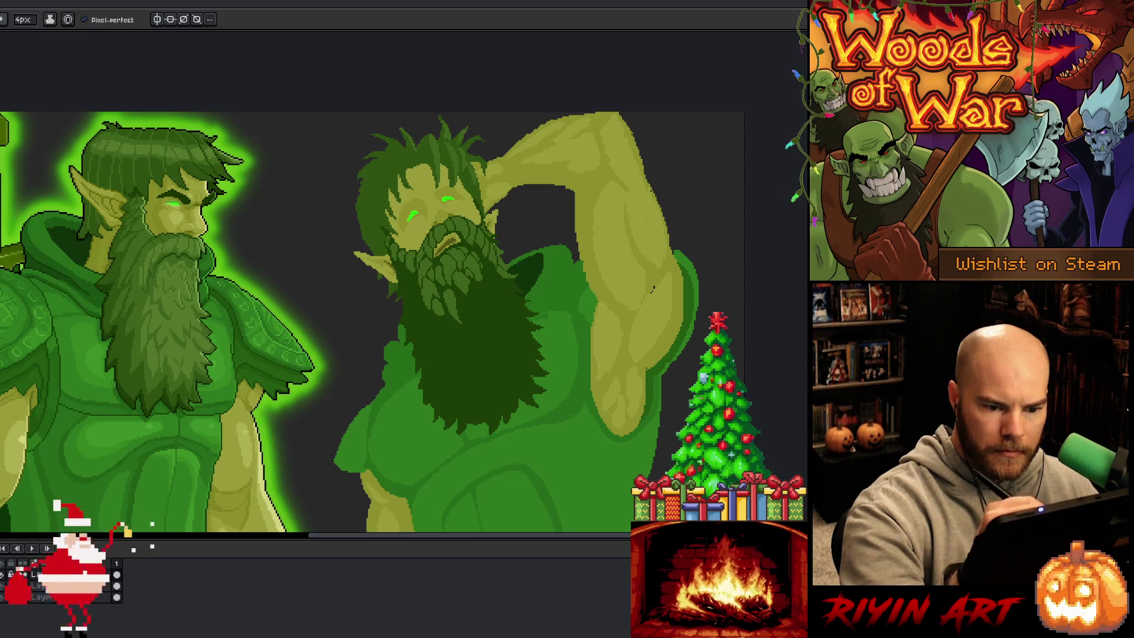
drag(643, 211, 649, 236)
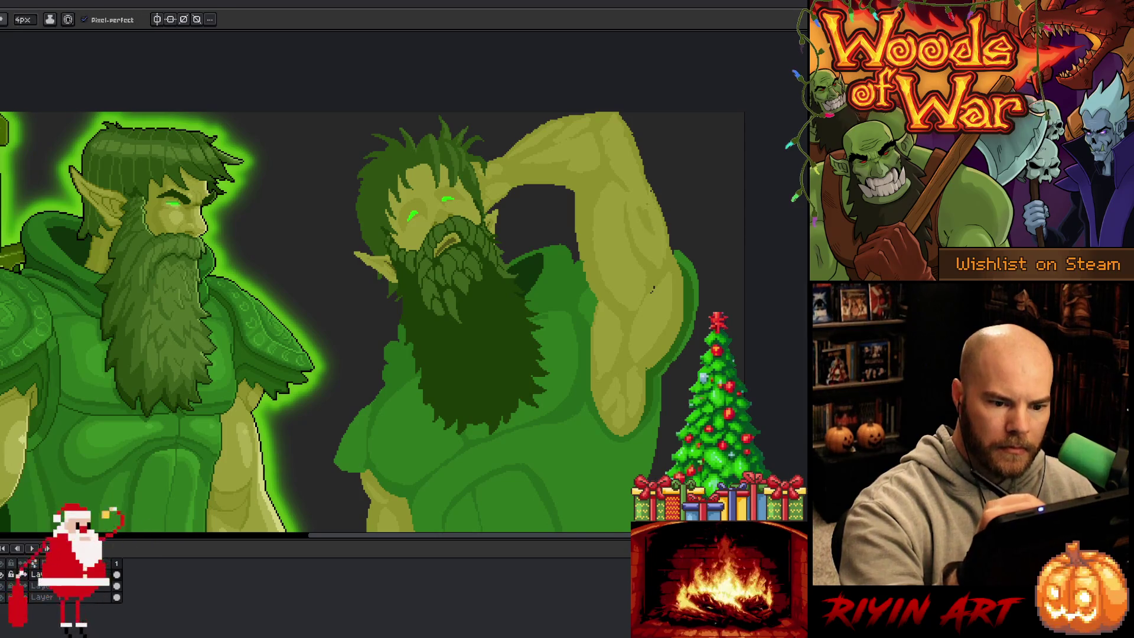
key(alt)
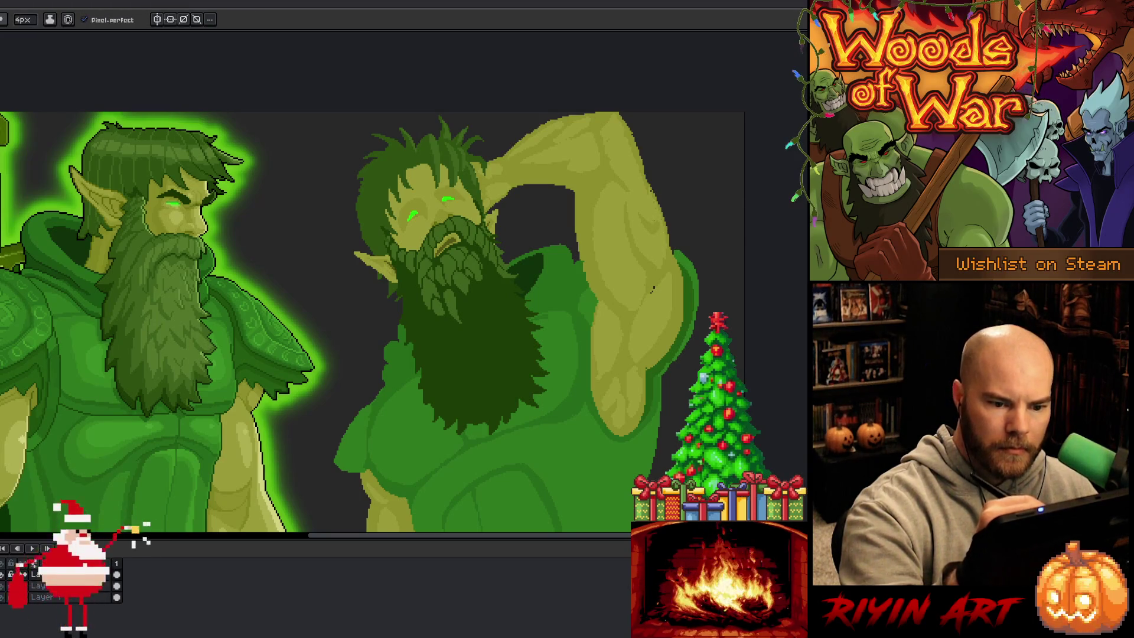
key(alt)
drag(646, 174, 673, 254)
key(alt)
drag(667, 213, 665, 238)
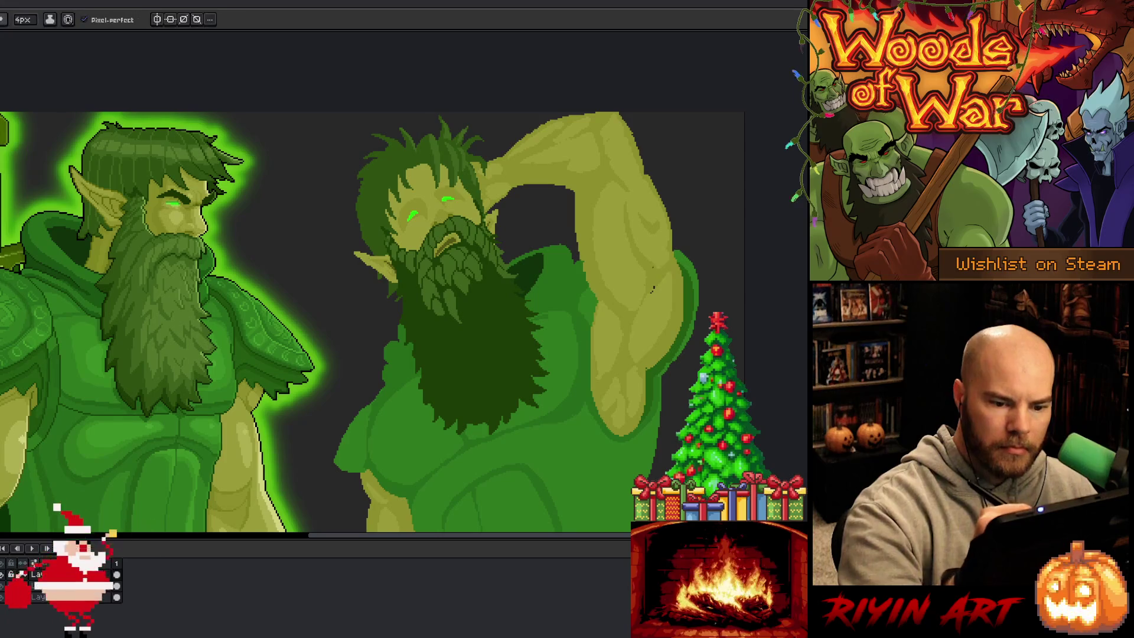
- Add a darker spot near the arm's edge and a lighter strip along its left edge
key(alt)
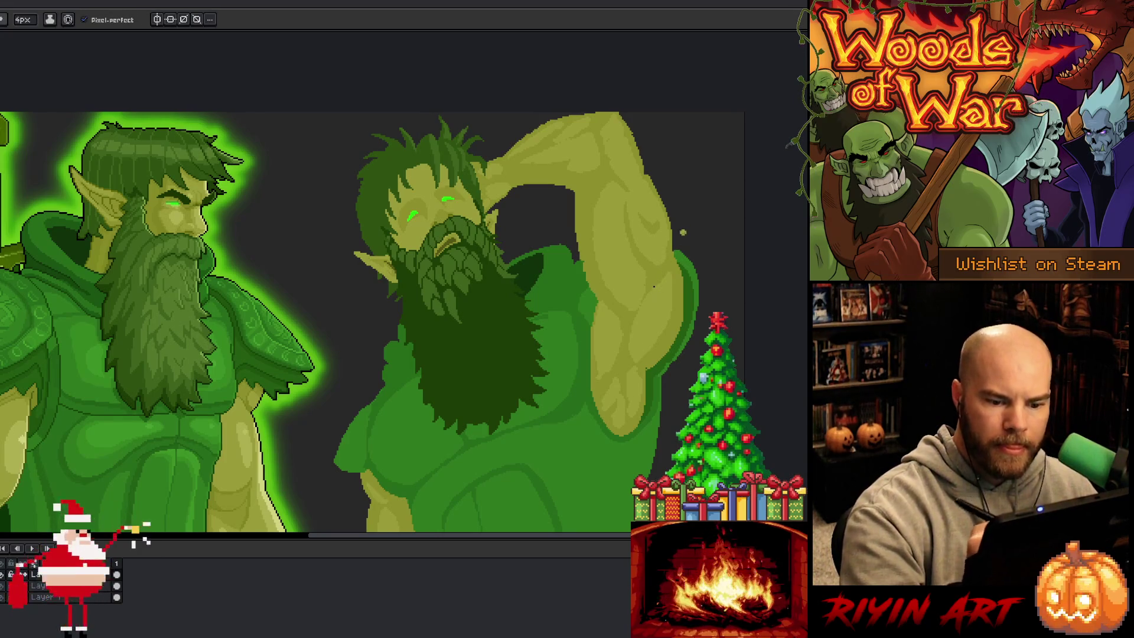
key(alt)
drag(652, 292, 641, 313)
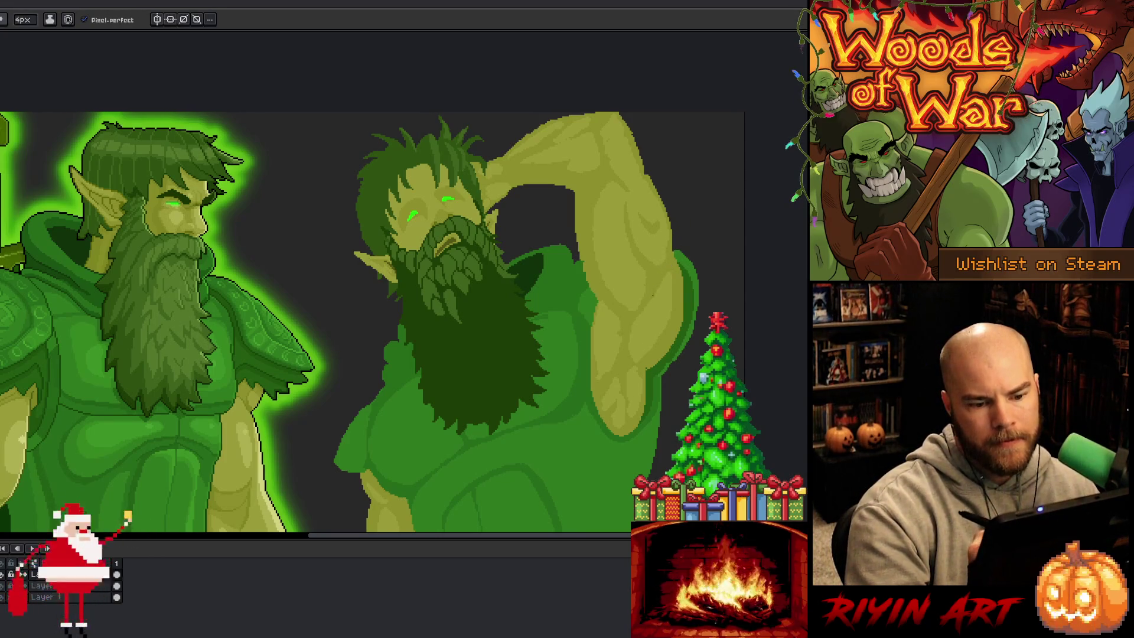
key(alt)
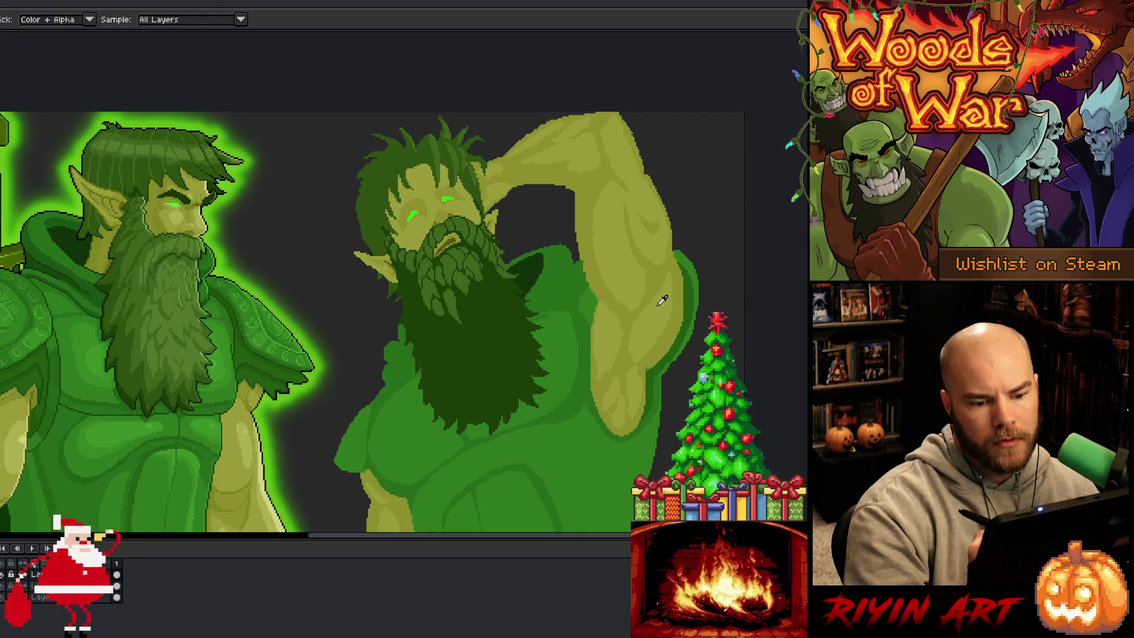
key(alt)
drag(649, 272, 648, 291)
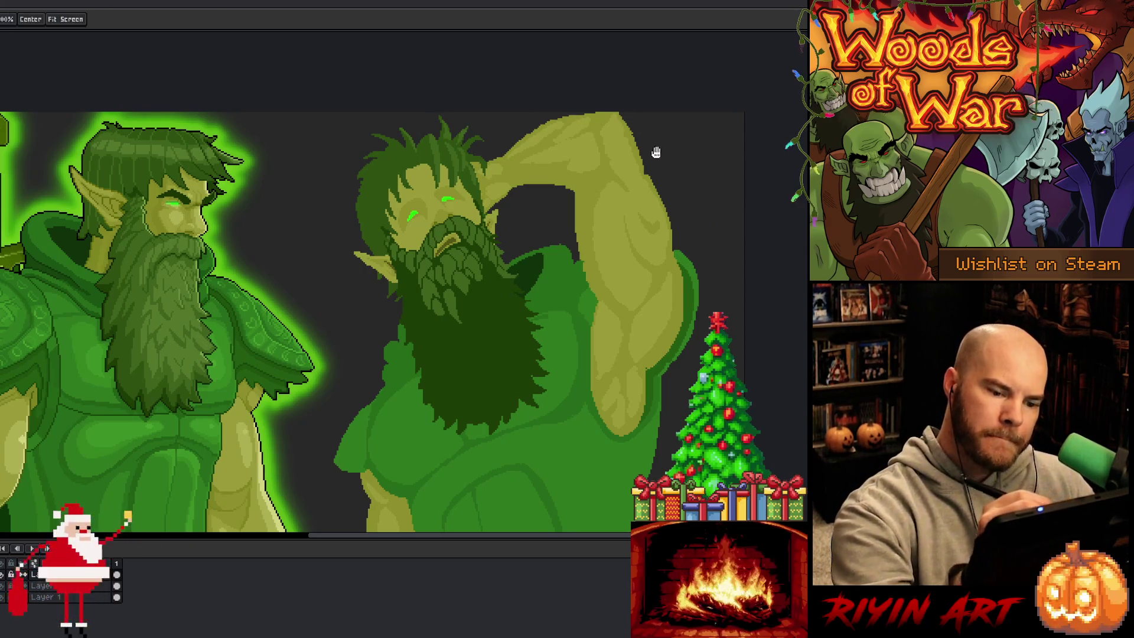
drag(682, 165, 693, 175)
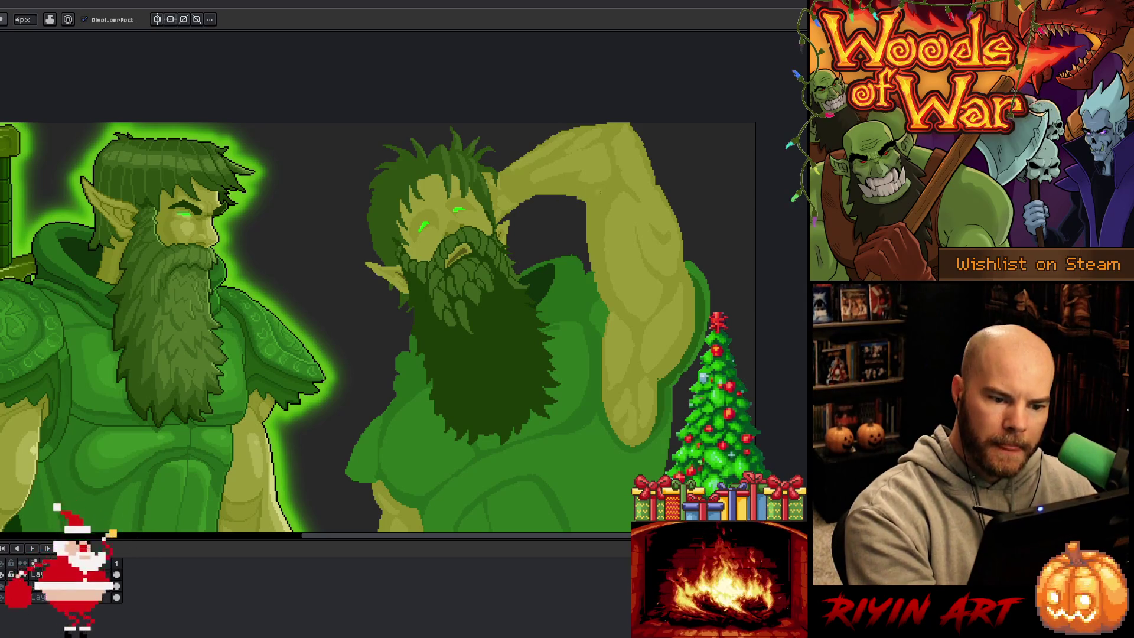
key(b)
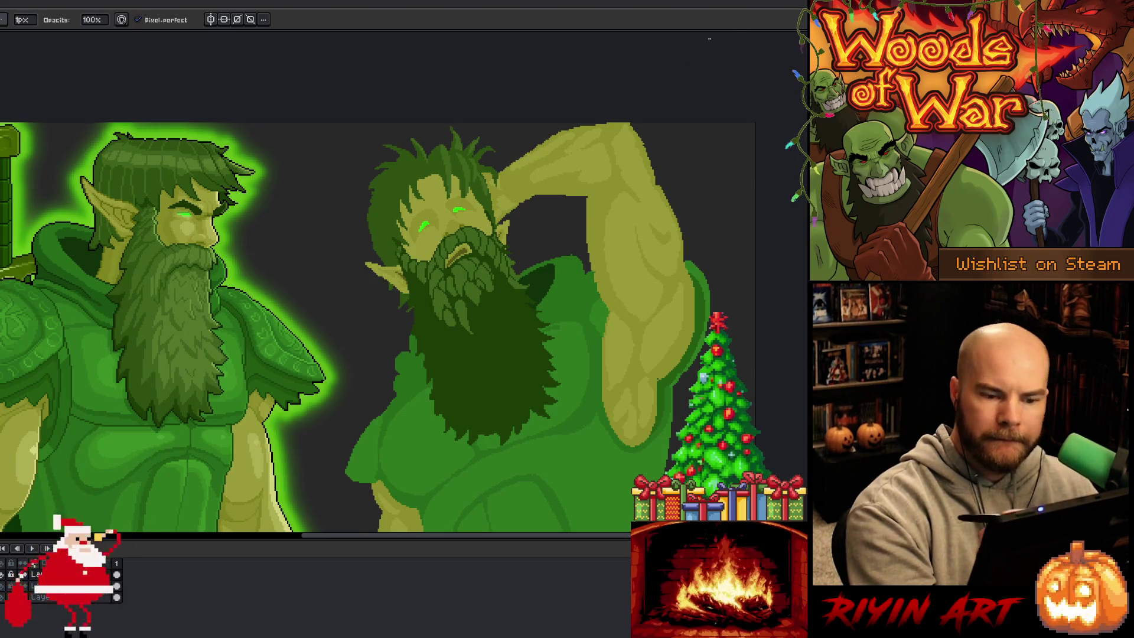
key(e)
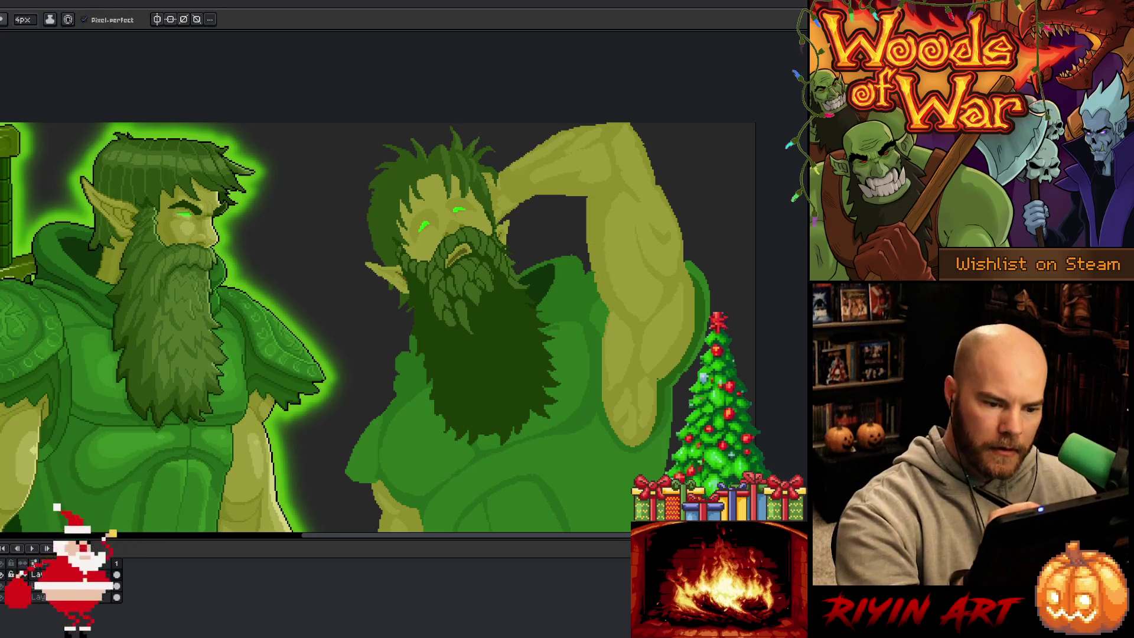
scroll(709, 337, down, 2)
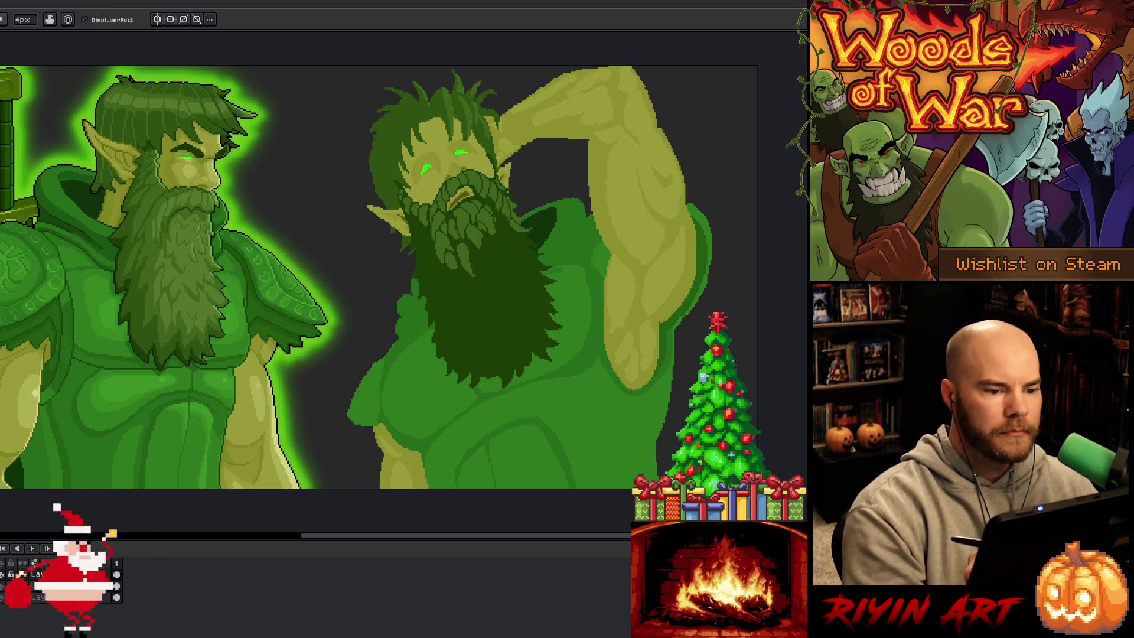
key(space)
drag(635, 309, 624, 274)
drag(641, 326, 639, 360)
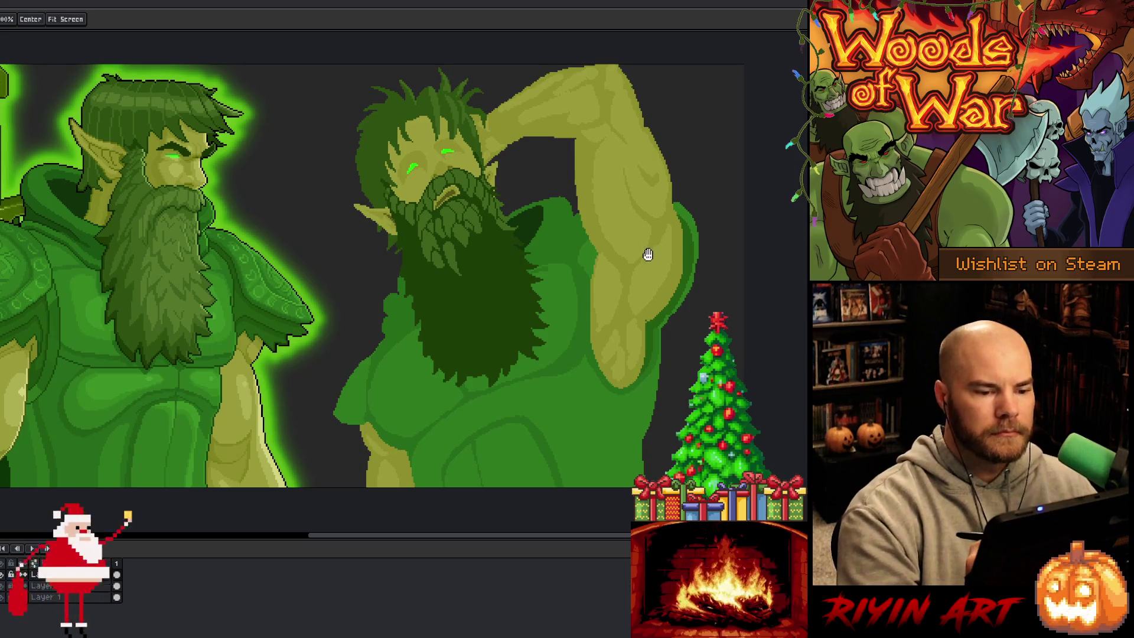
key(b)
key(space)
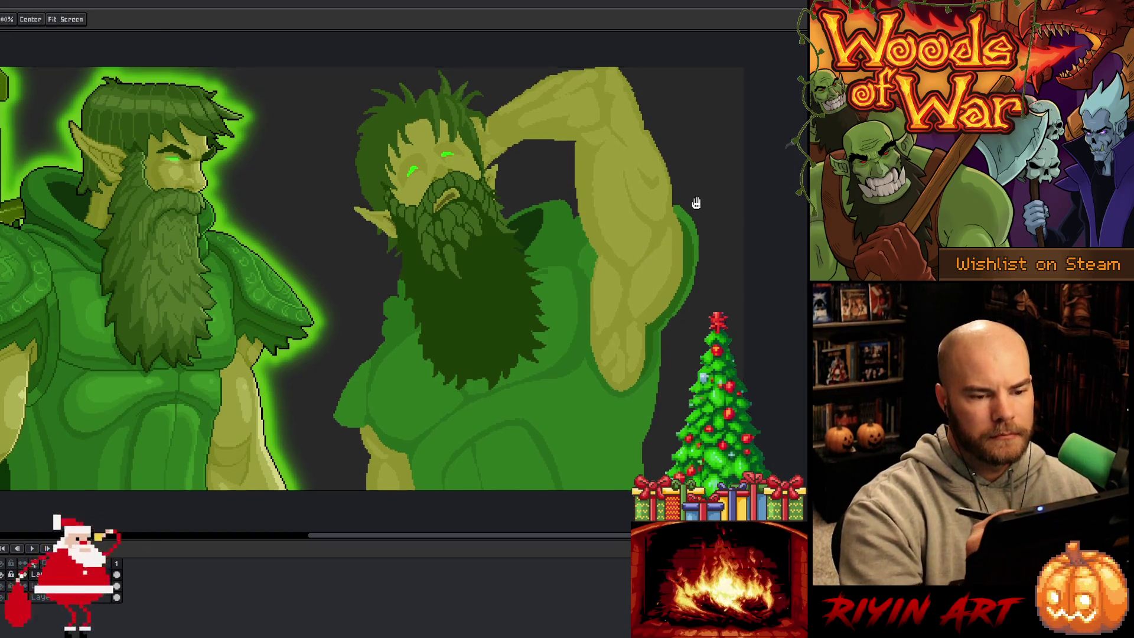
- Lasso the raised arm, rotate it about 8°, nudge it up 2 pixels and commit
drag(696, 197, 693, 246)
drag(697, 261, 698, 256)
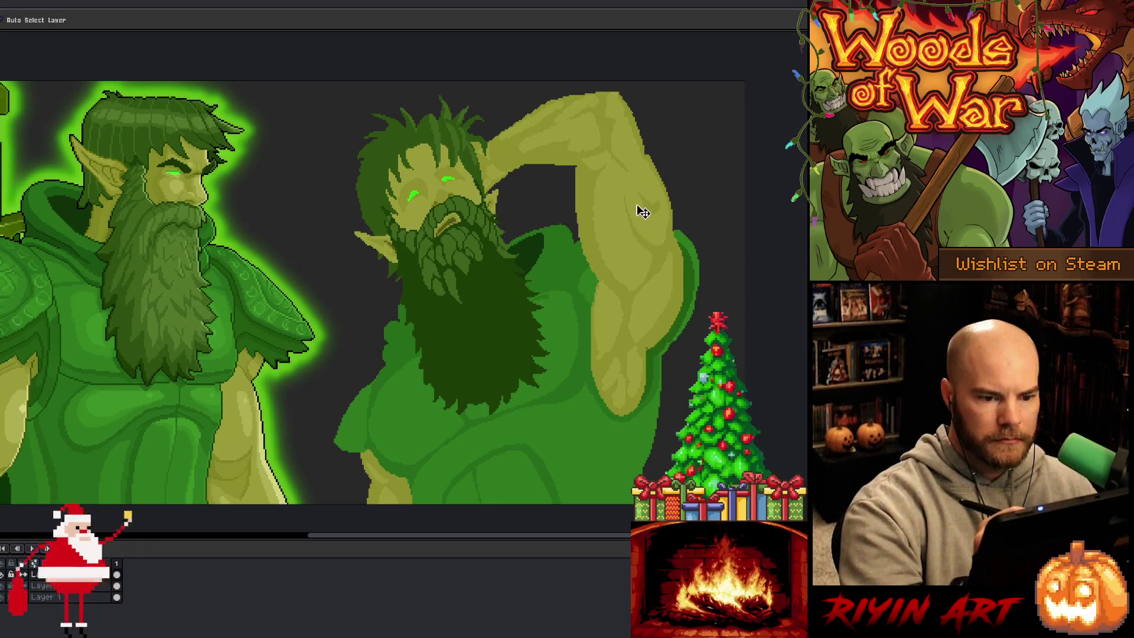
key(m)
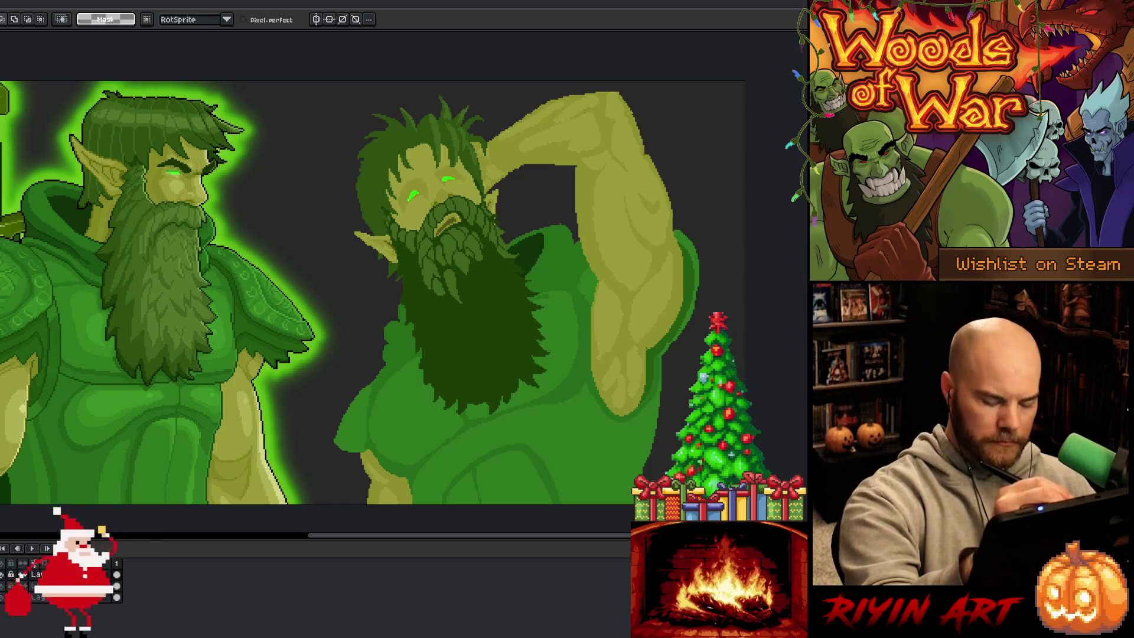
mouse_move(496, 127)
mouse_down()
mouse_move(502, 162)
mouse_move(555, 202)
mouse_move(587, 269)
mouse_move(620, 300)
mouse_move(673, 289)
mouse_move(680, 210)
mouse_move(631, 93)
mouse_move(537, 82)
mouse_move(496, 125)
mouse_up()
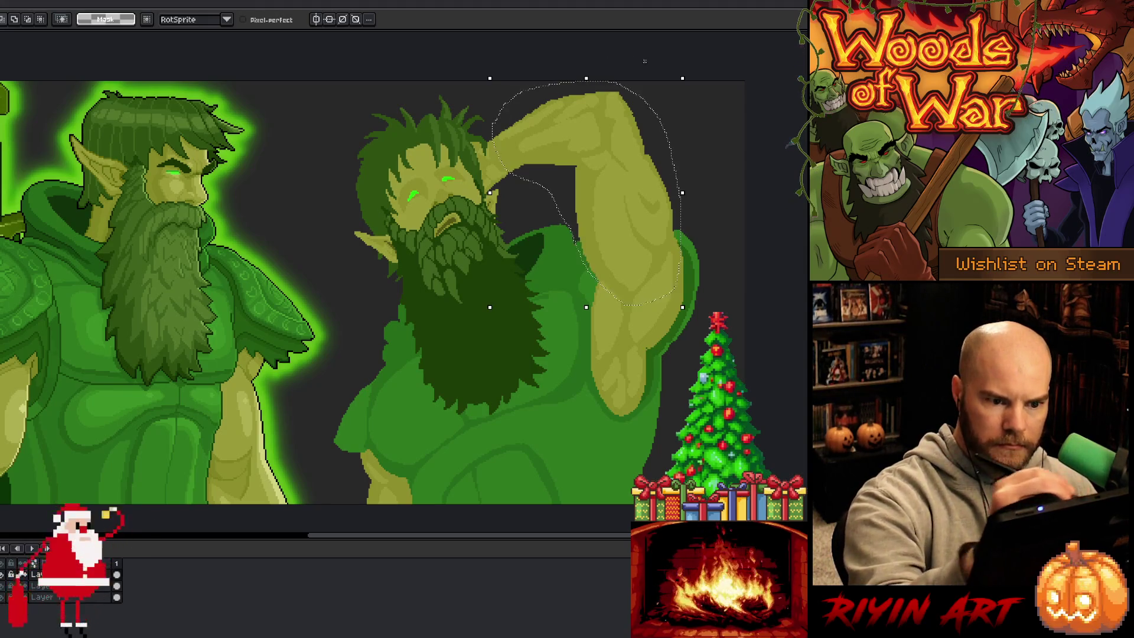
drag(691, 71, 716, 79)
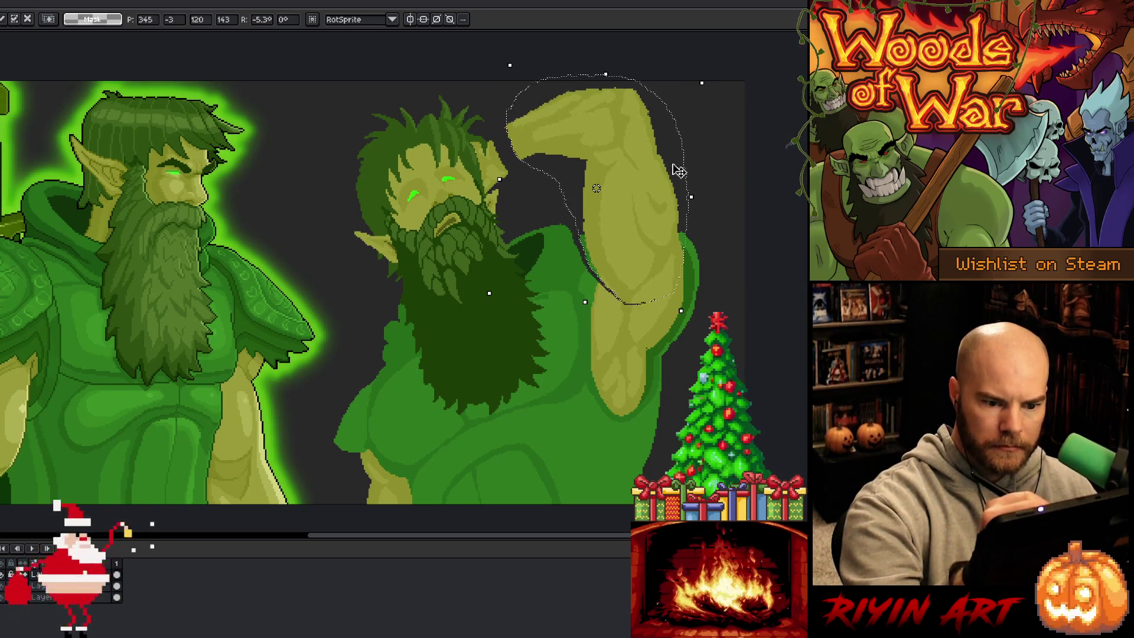
drag(711, 78, 711, 84)
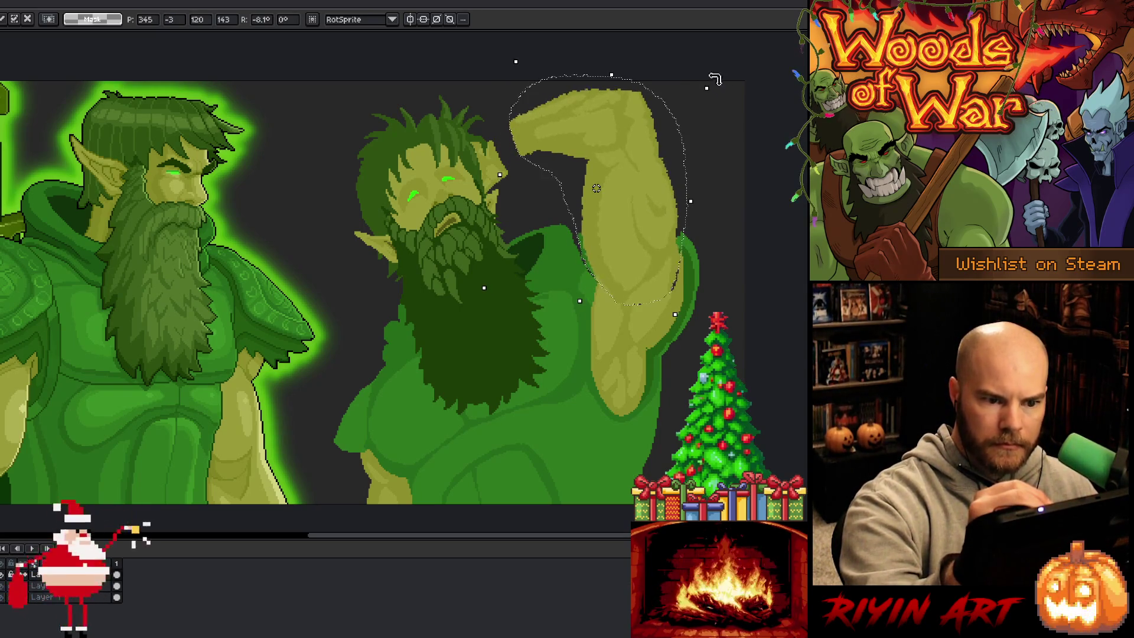
drag(646, 196, 656, 212)
key(Up)
key(Up)
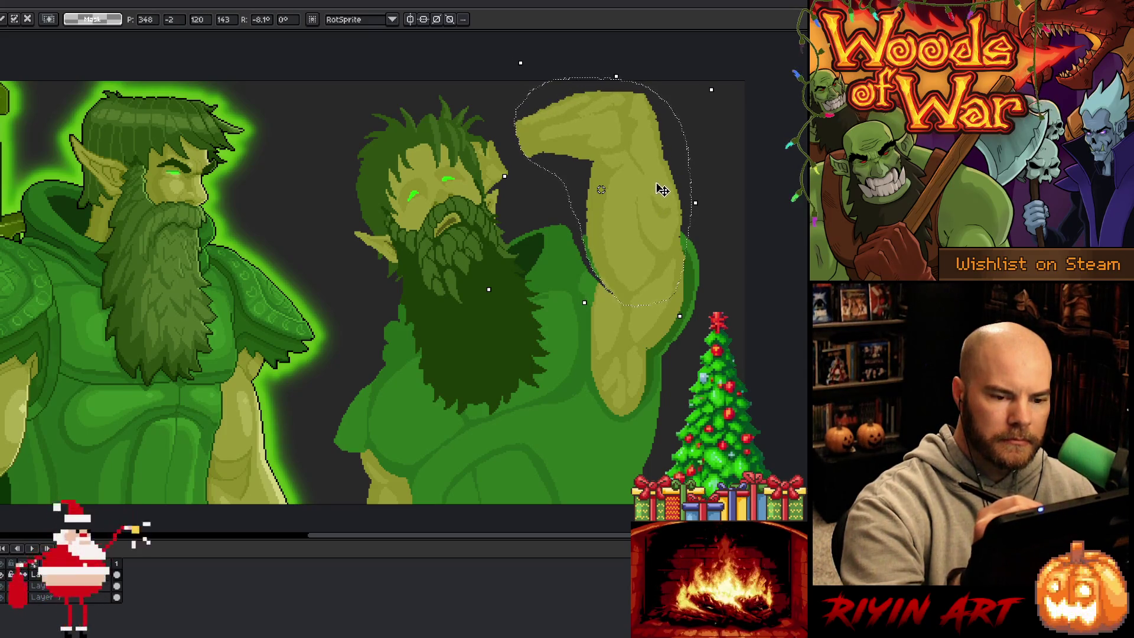
key(ctrl+d)
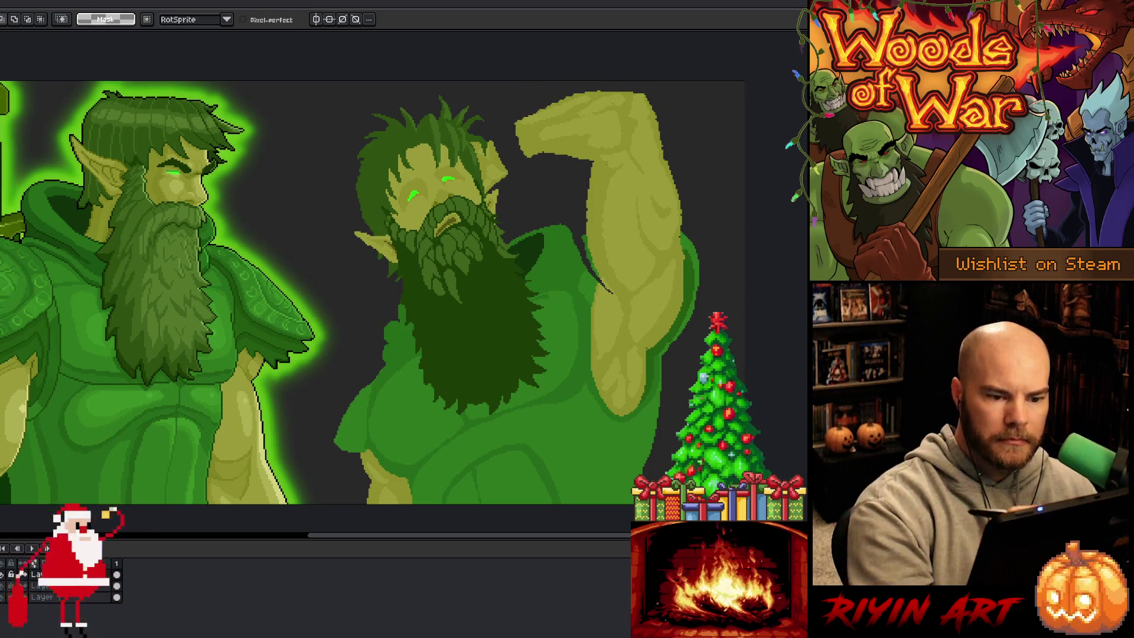
key(b)
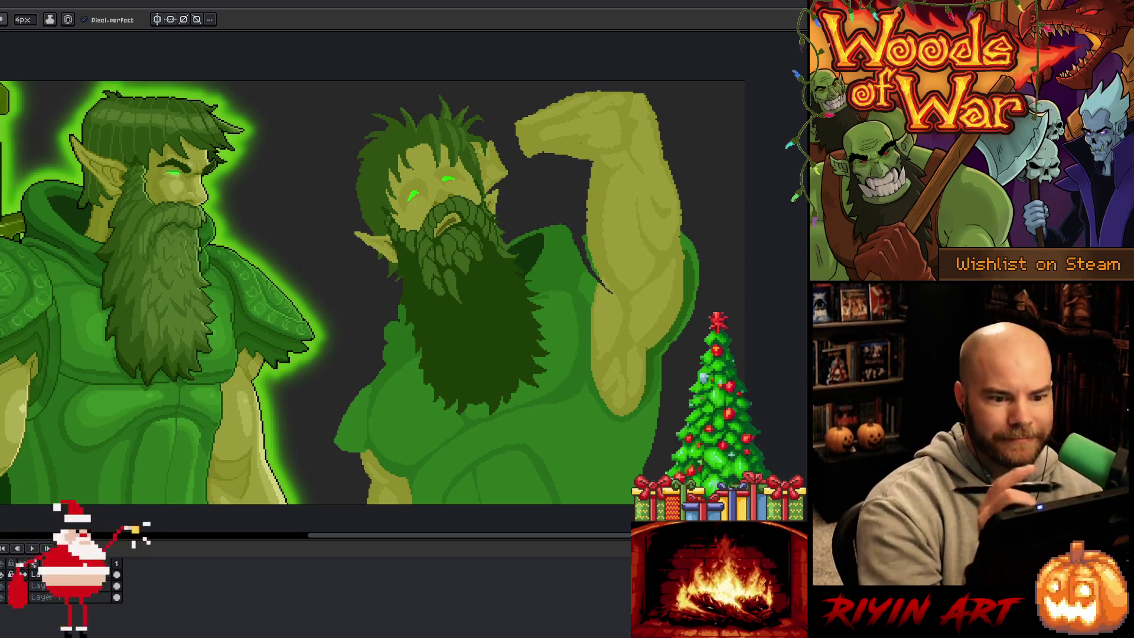
- Sample the arm's green and paint darker shading strokes on the raised arm
alt+click(594, 145)
key(q)
mouse_move(596, 160)
mouse_down()
mouse_move(509, 171)
mouse_move(488, 141)
mouse_move(530, 114)
mouse_move(601, 103)
mouse_move(607, 126)
mouse_up()
key(w)
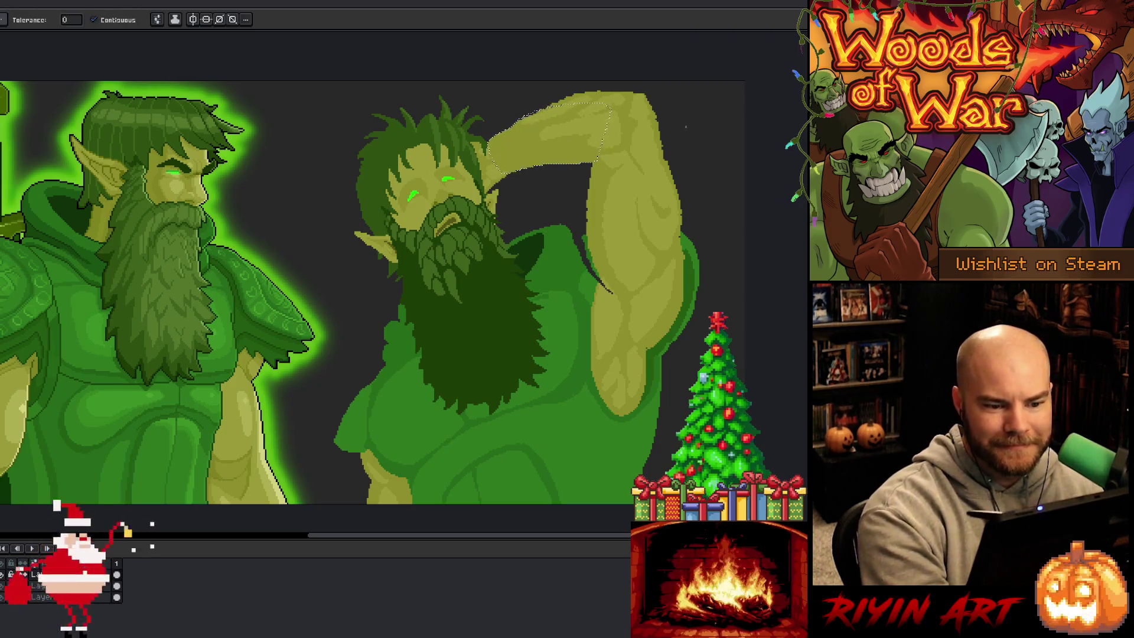
key(ctrl+d)
mouse_move(622, 241)
mouse_down()
mouse_move(676, 233)
mouse_move(651, 203)
mouse_up()
key(b)
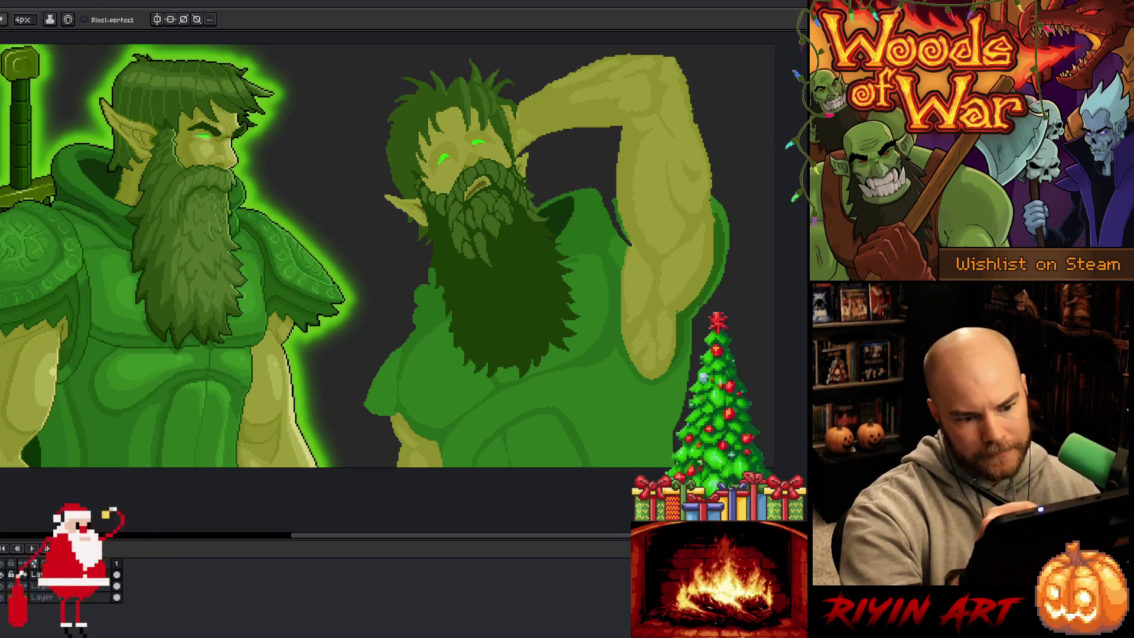
drag(648, 279, 636, 315)
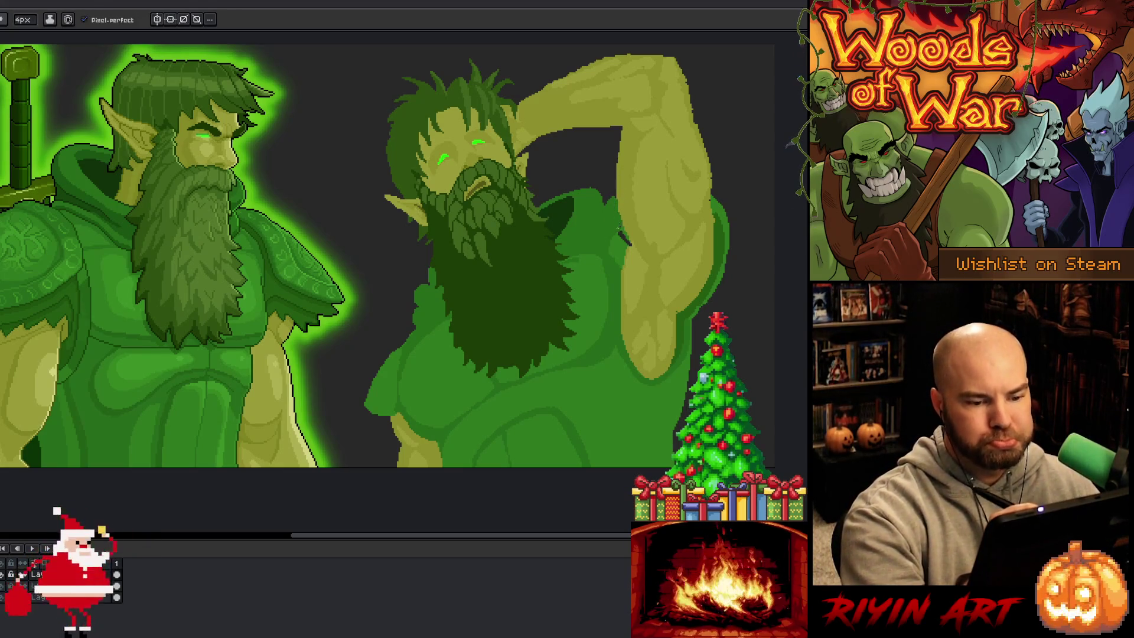
- Add a lighter green highlight down the arm's outer and lower edge
key(g)
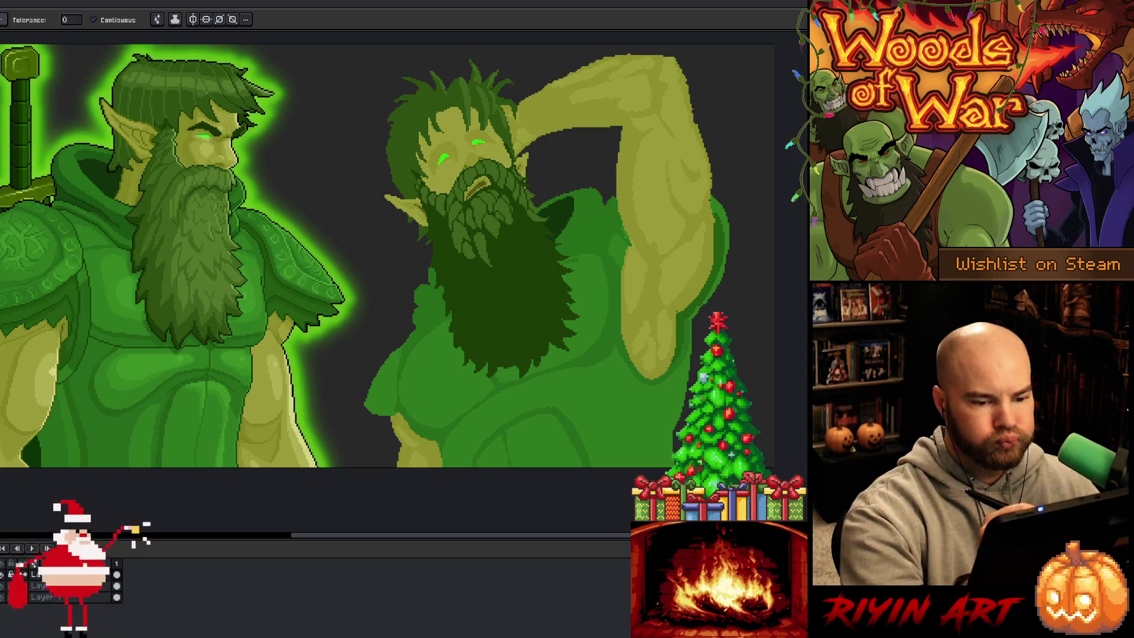
key(b)
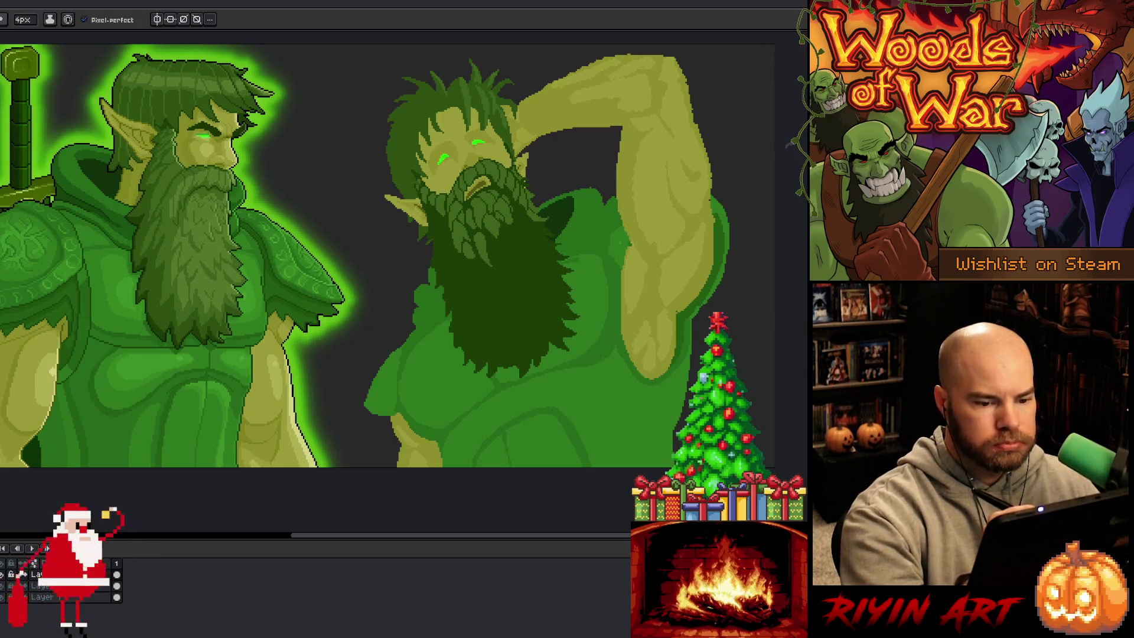
key(g)
key(b)
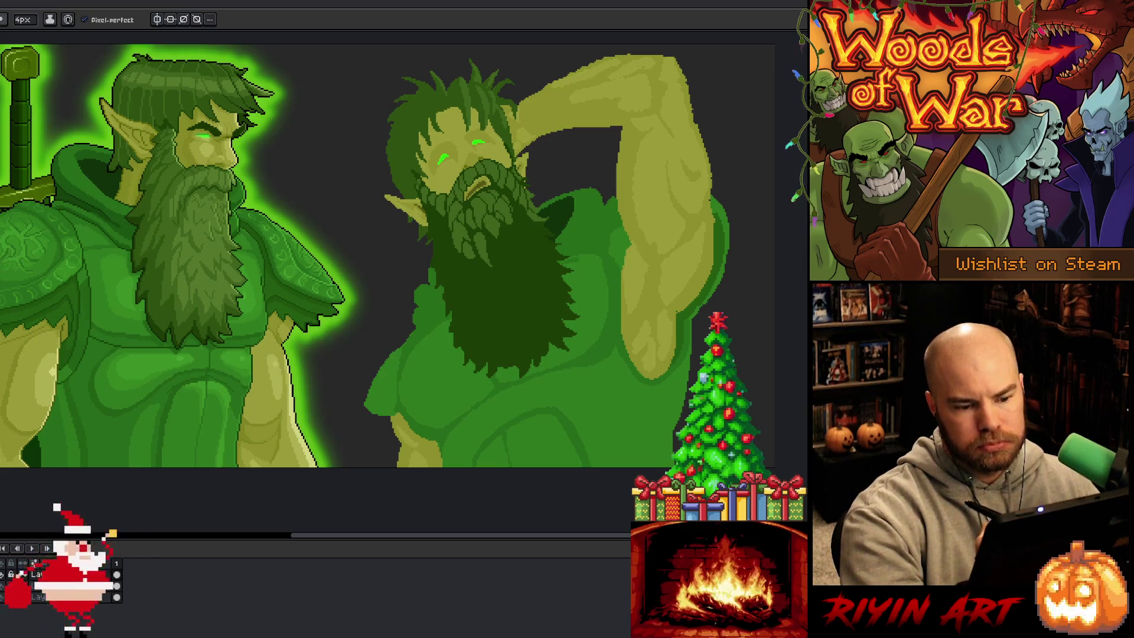
alt+click(718, 204)
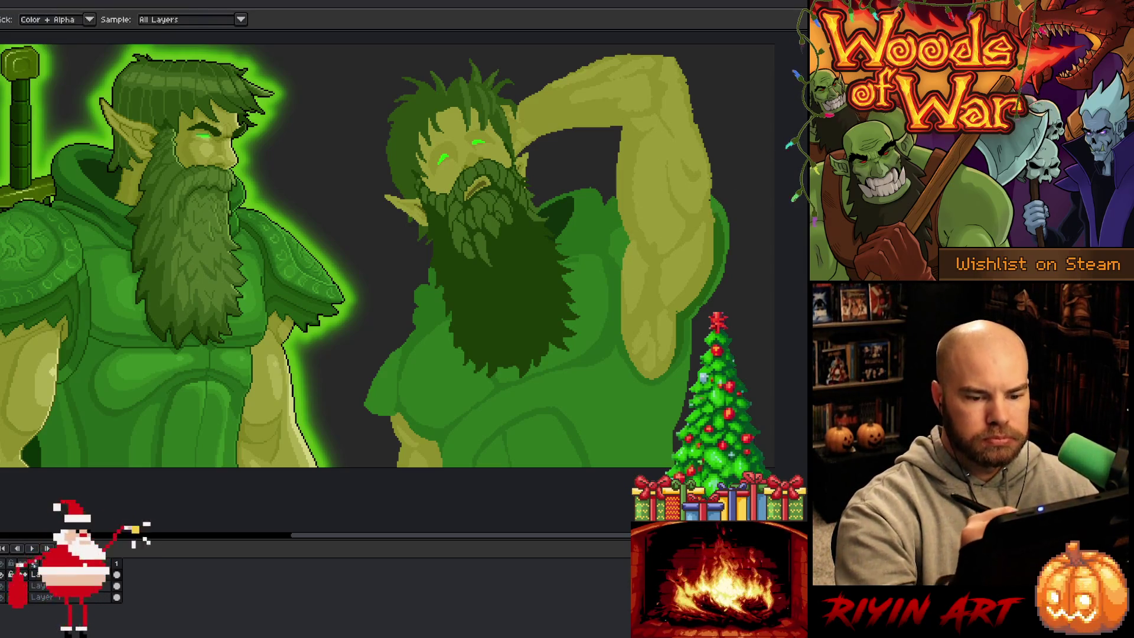
drag(716, 214, 716, 272)
key(ctrl+z)
key(ctrl+y)
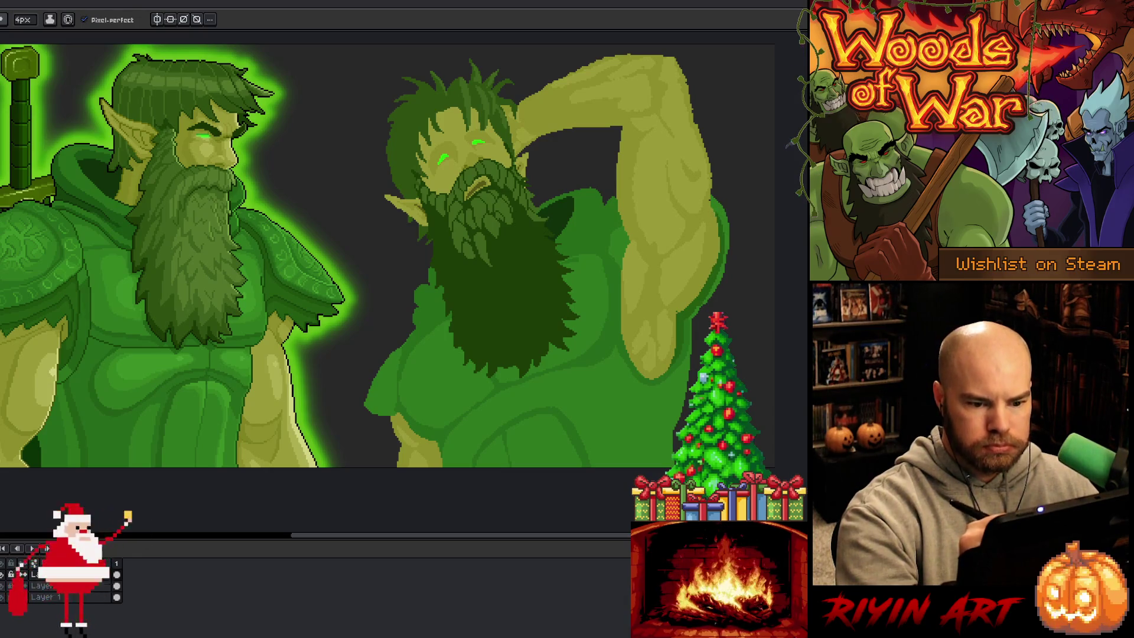
key(ctrl+z)
drag(715, 219, 703, 292)
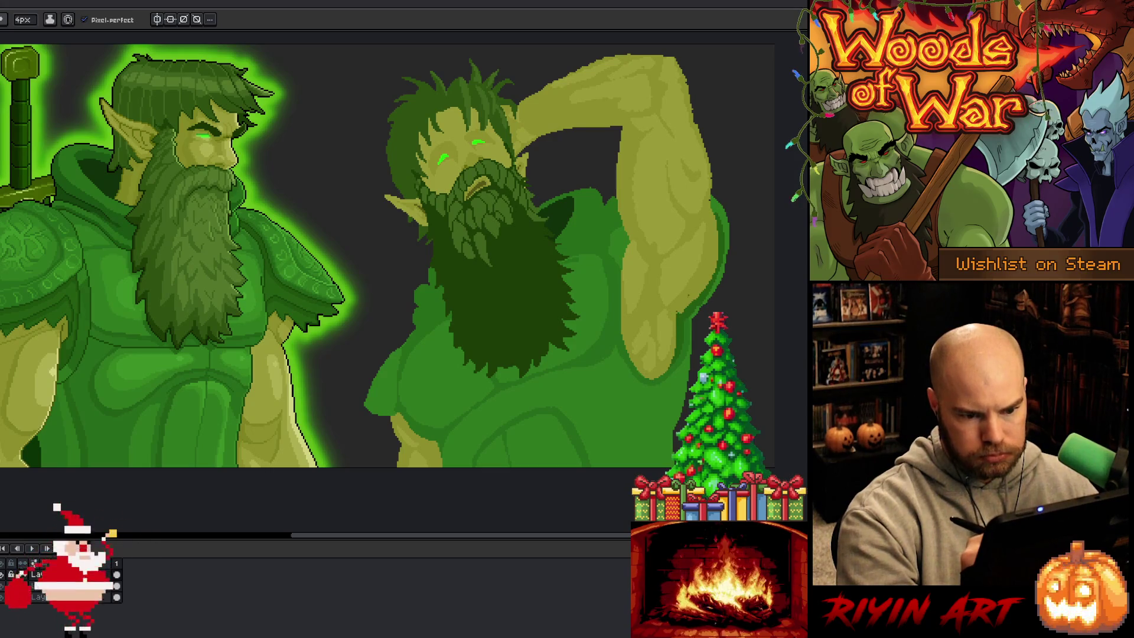
drag(680, 315, 673, 362)
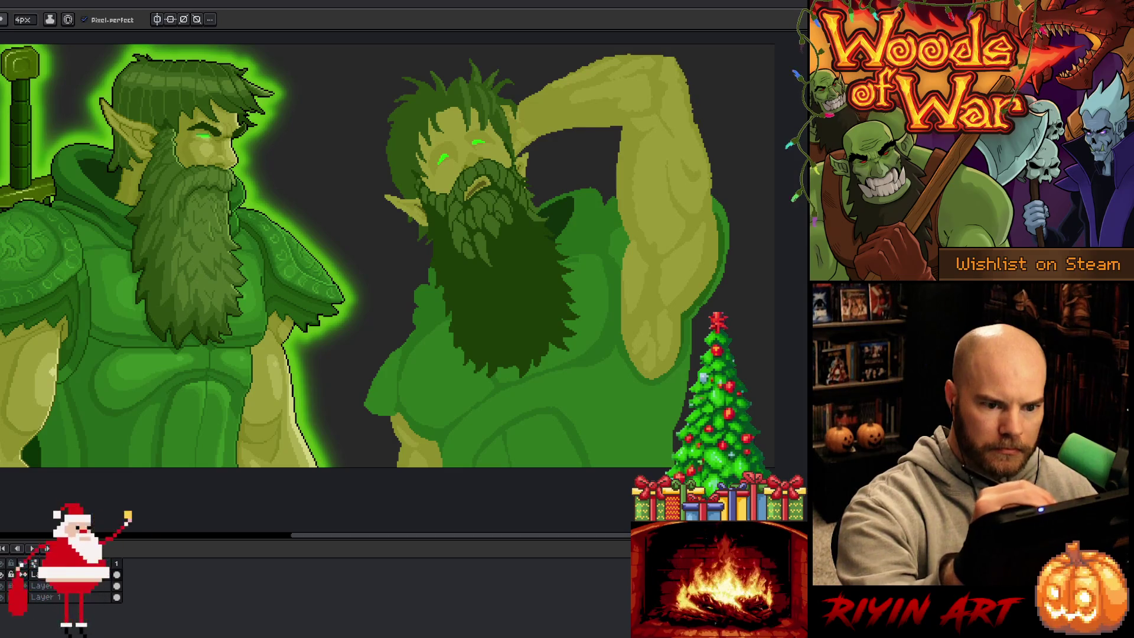
- Outline the arm's right edge in dark with a 1-pixel brush
key(b)
drag(683, 60, 702, 127)
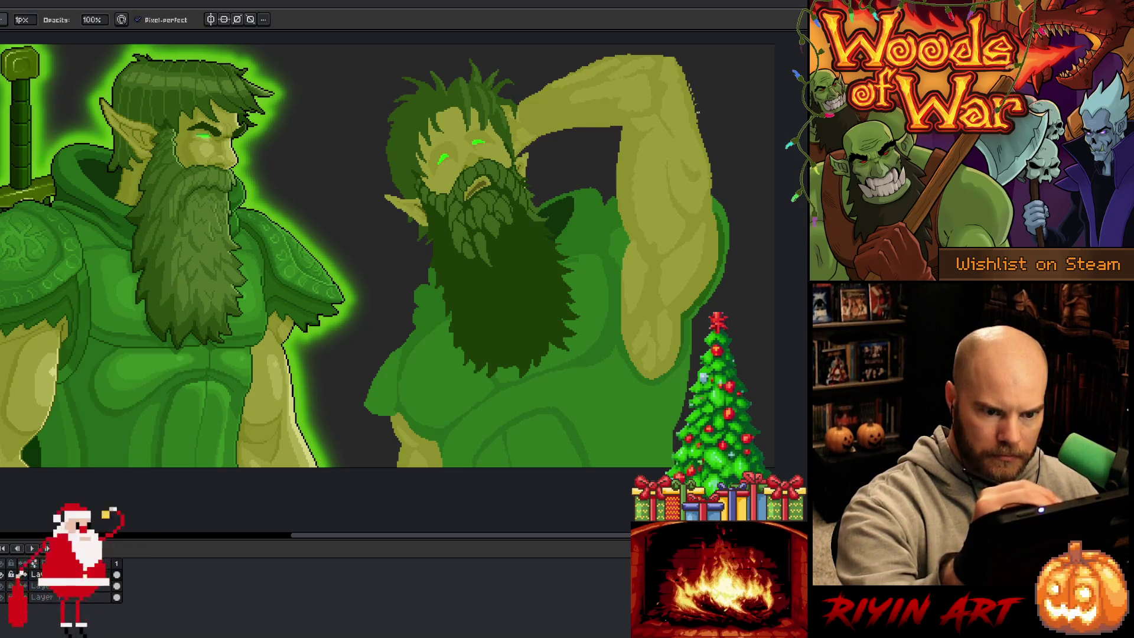
drag(692, 59, 776, 49)
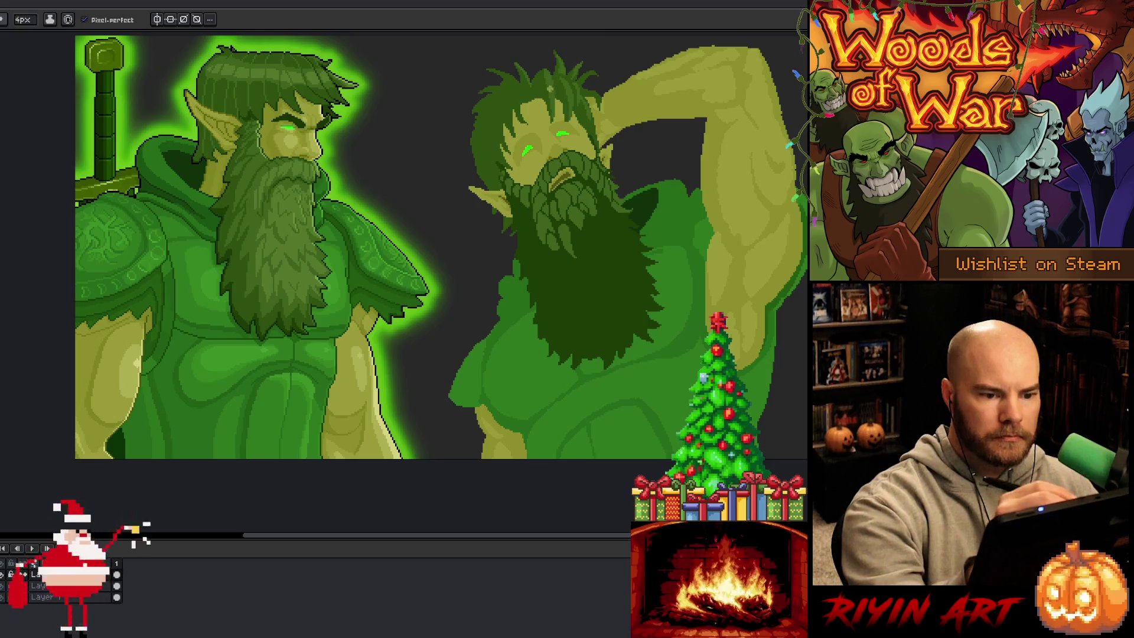
key(i)
alt+click(580, 215)
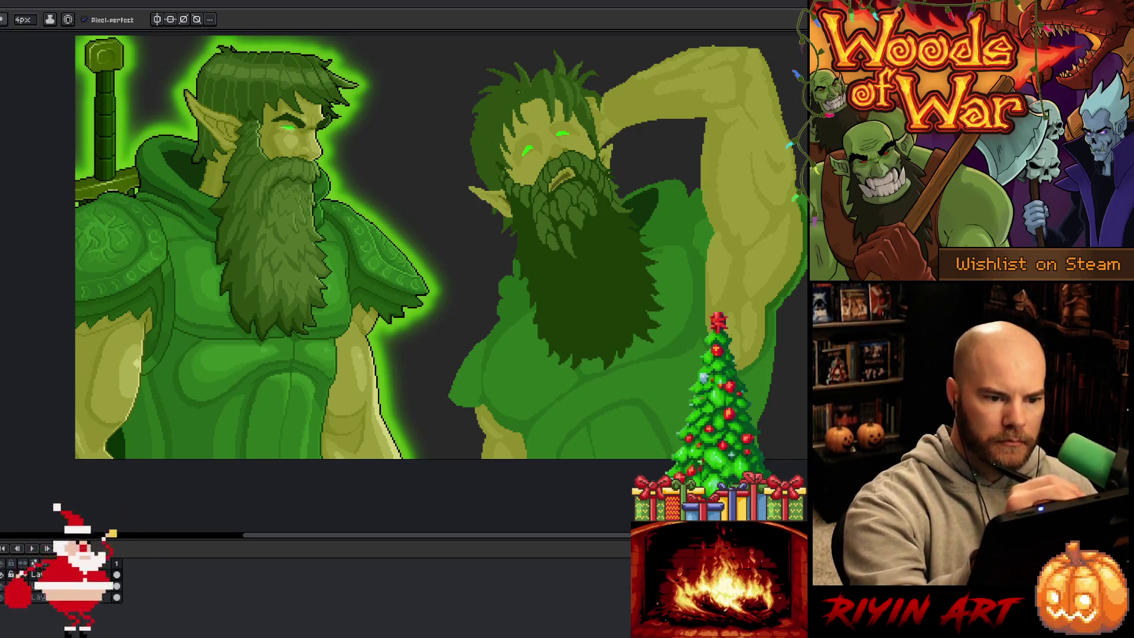
key(w)
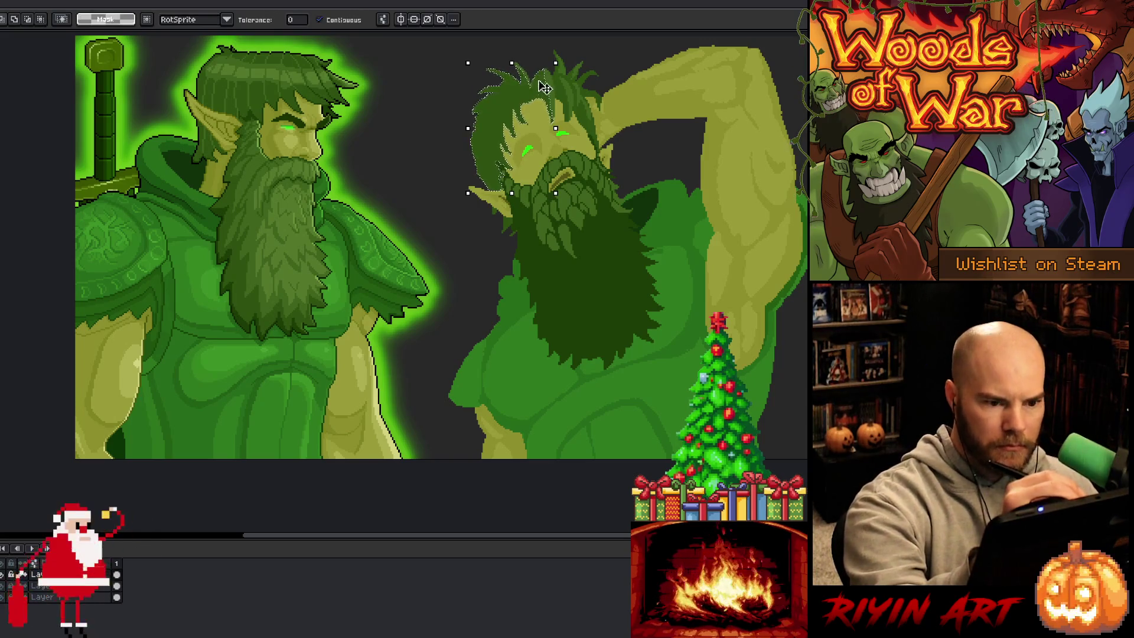
key(b)
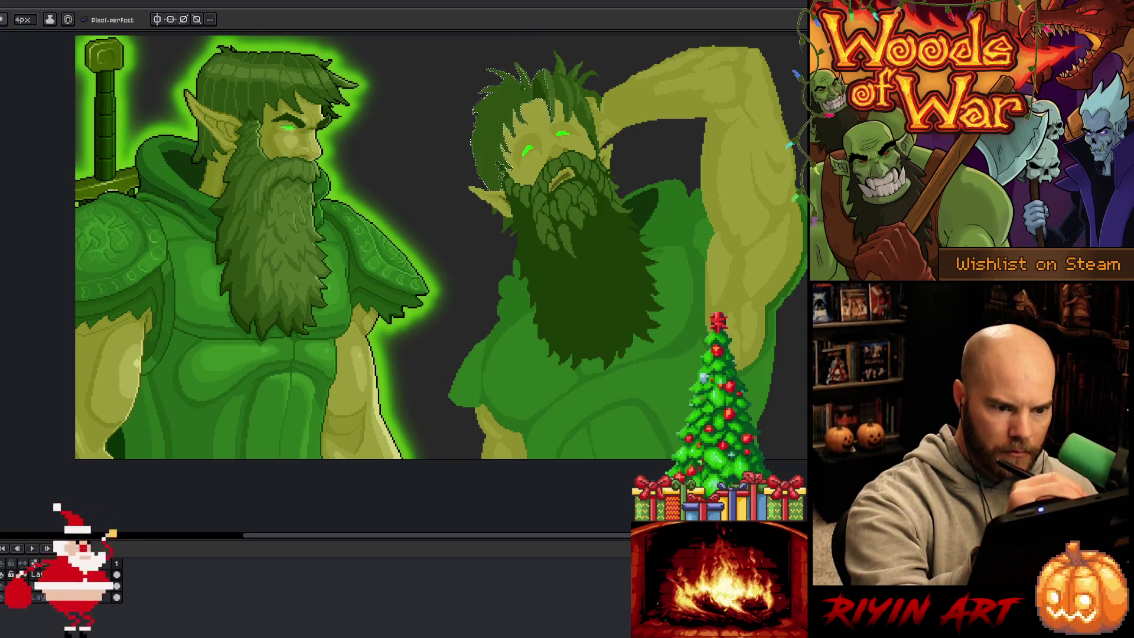
key(alt)
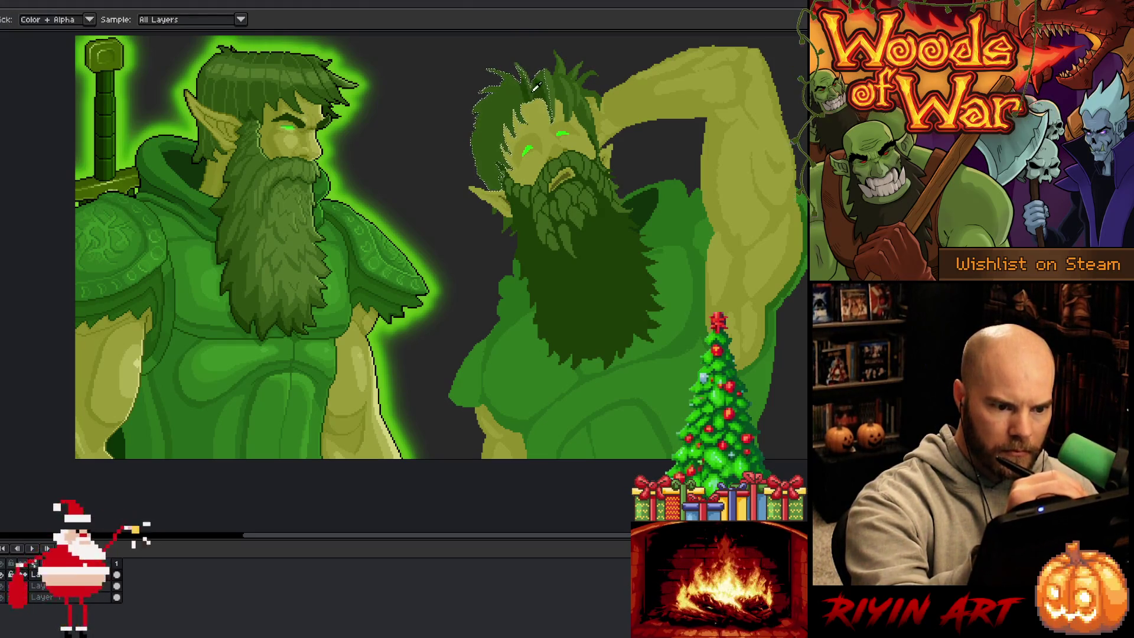
key(alt)
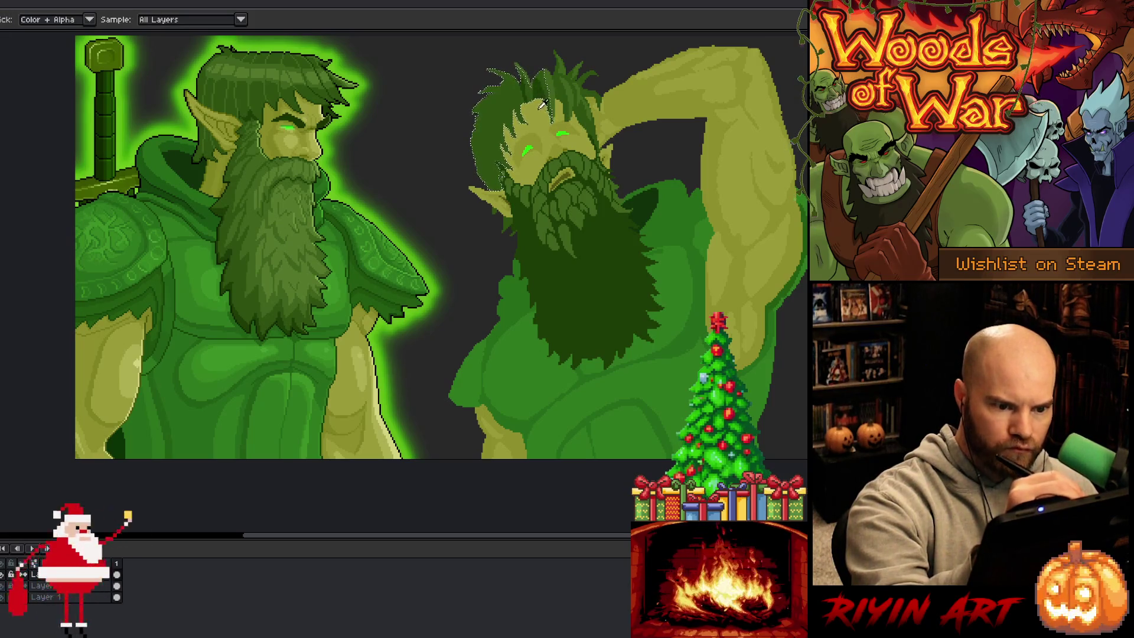
alt+click(542, 104)
key(alt)
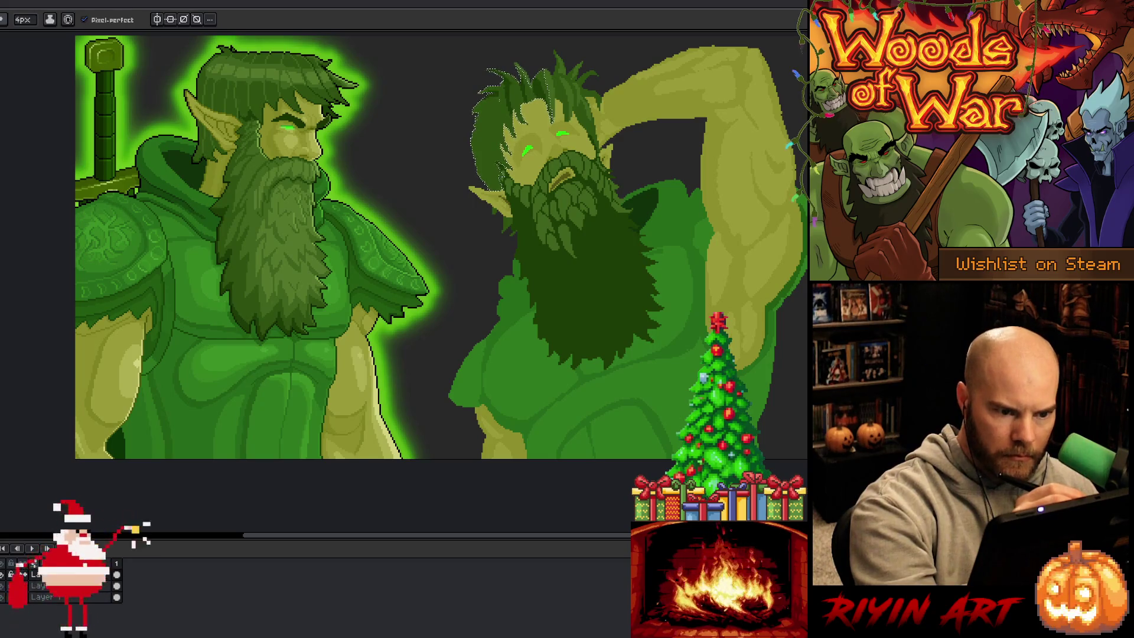
key(alt)
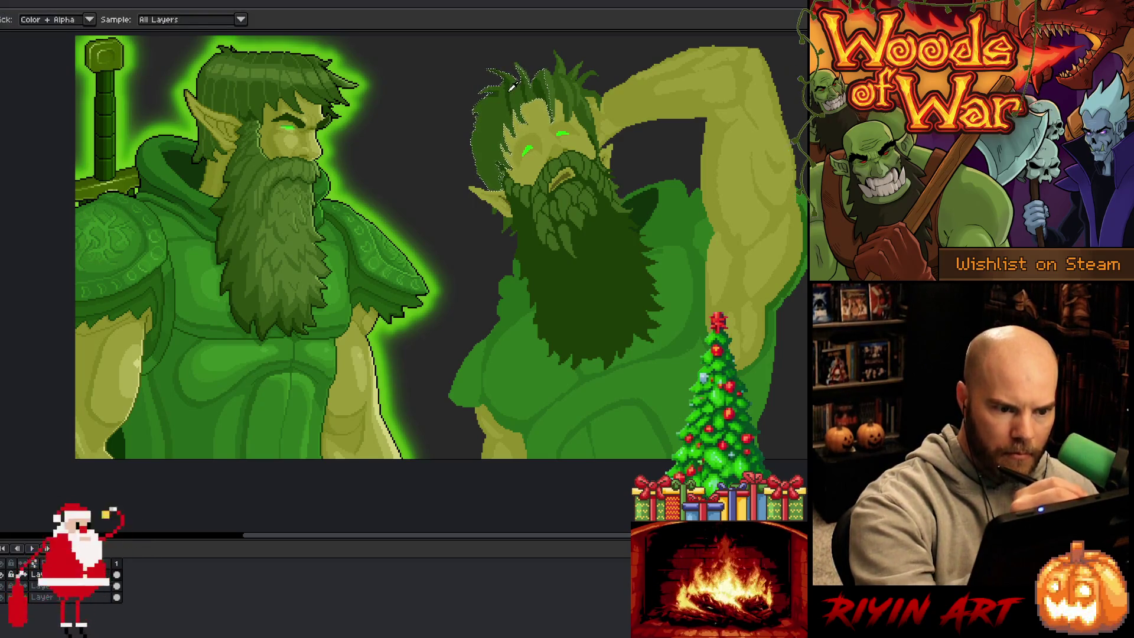
- Eyedrop hair colours repeatedly from the right elf's artwork for olive highlights and darker strands
key(alt)
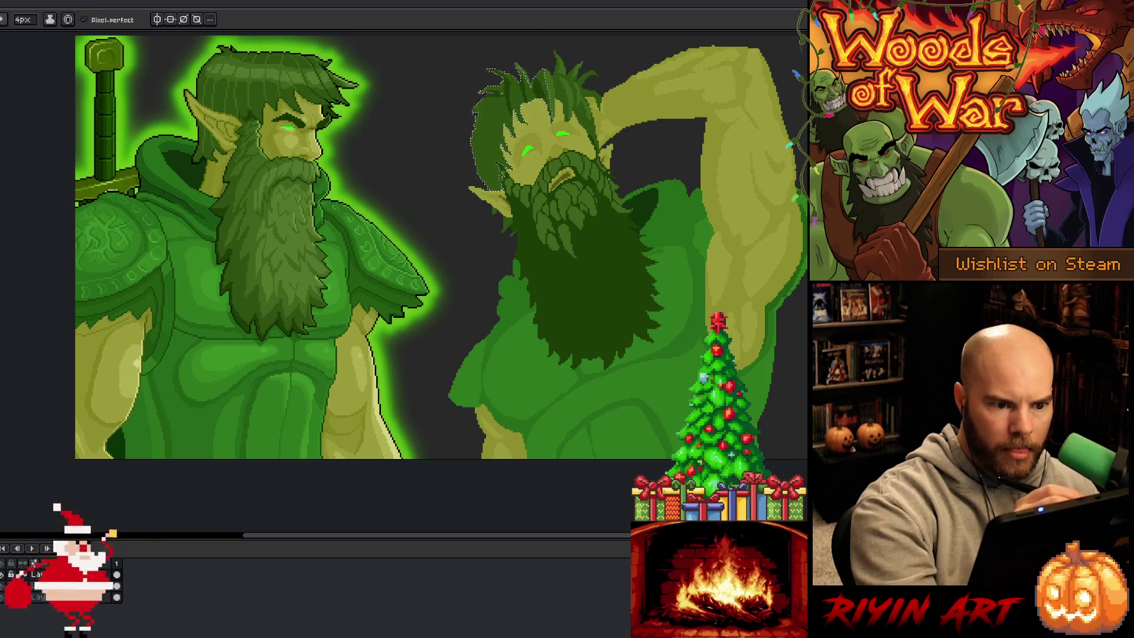
key(alt)
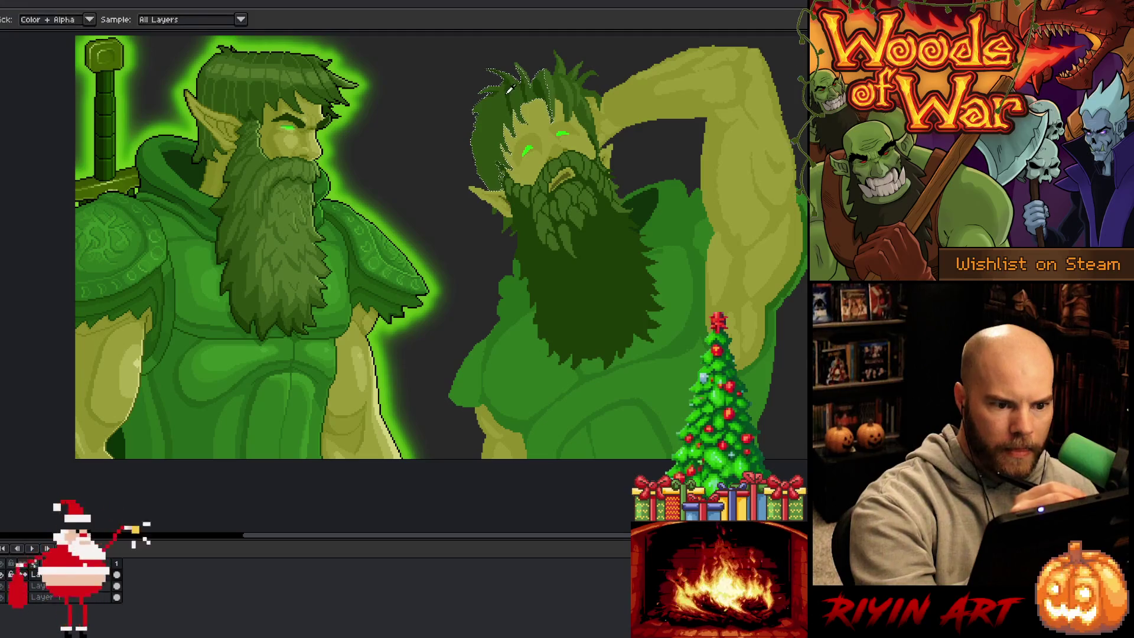
key(alt)
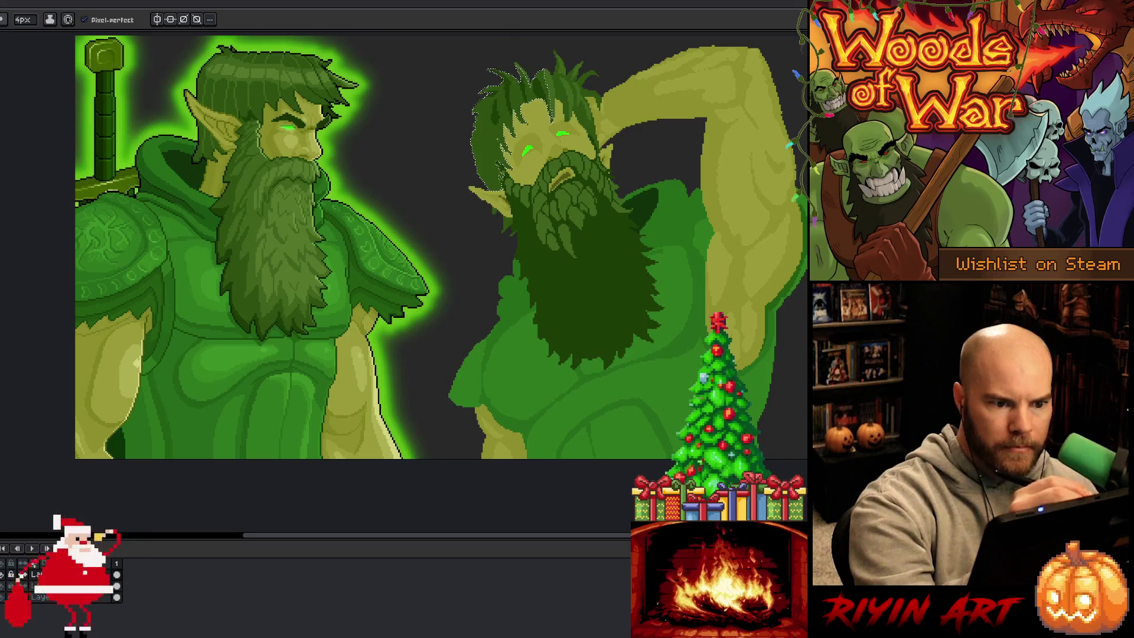
key(alt)
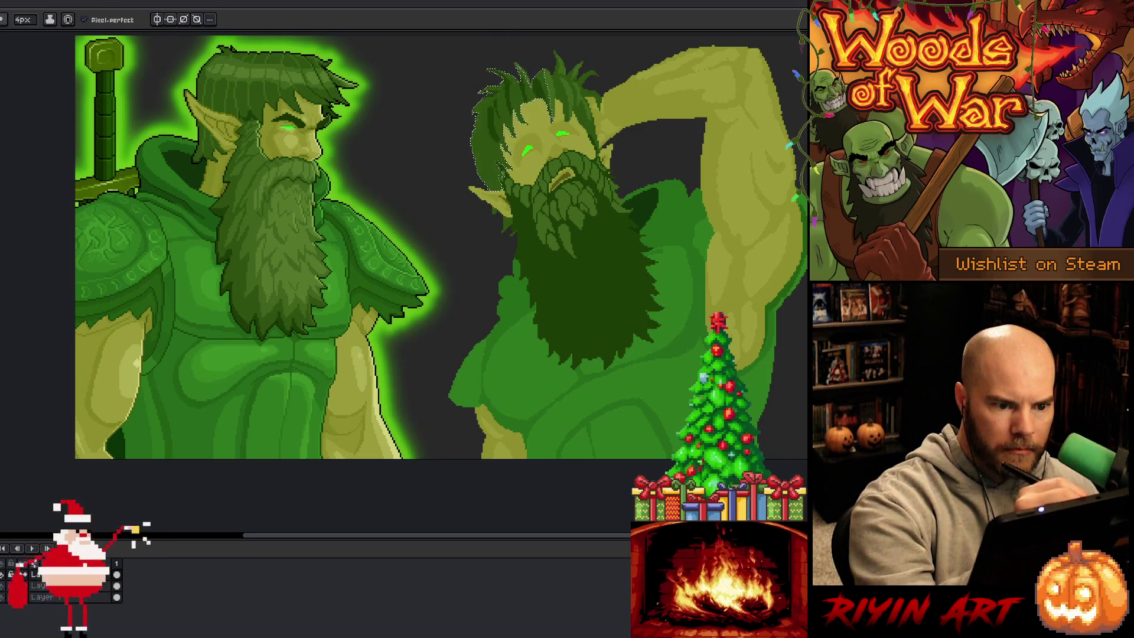
key(alt)
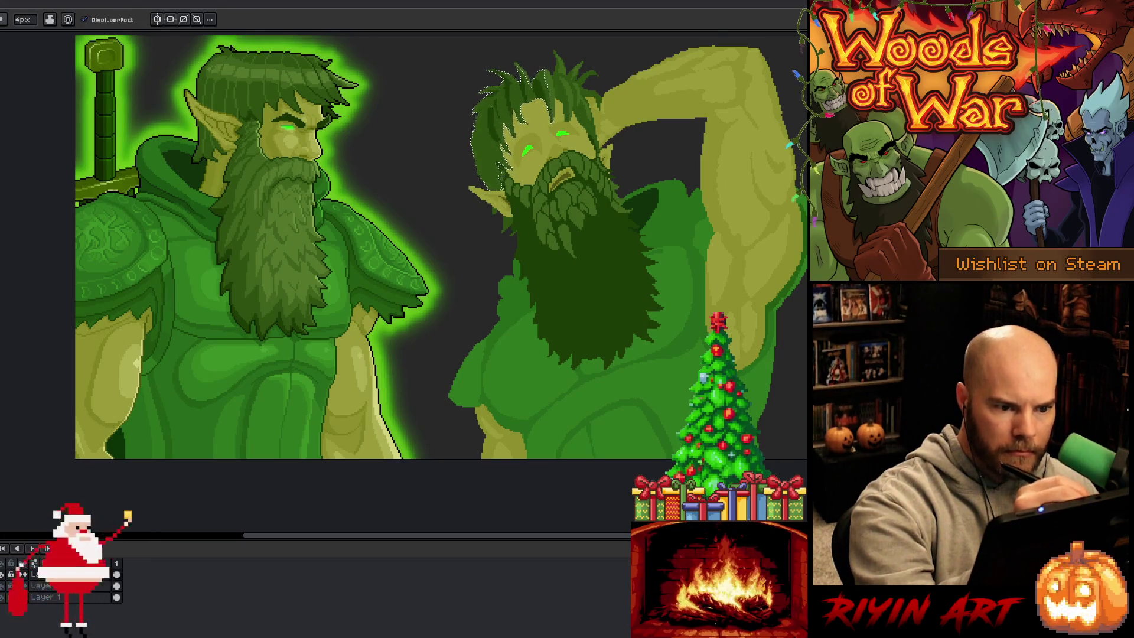
key(alt)
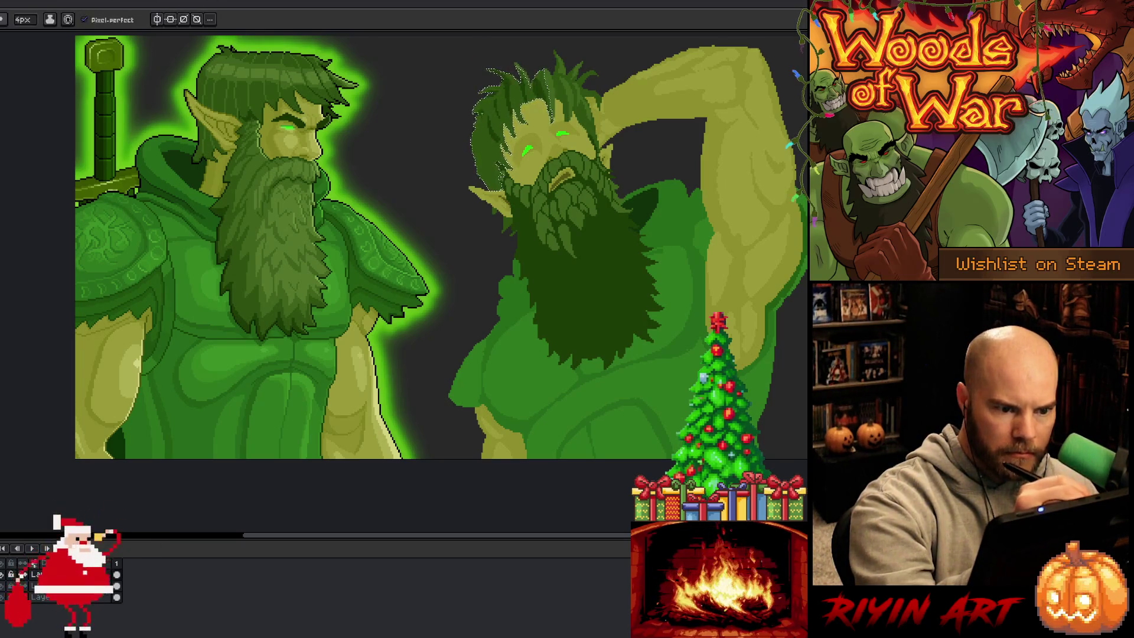
key(alt)
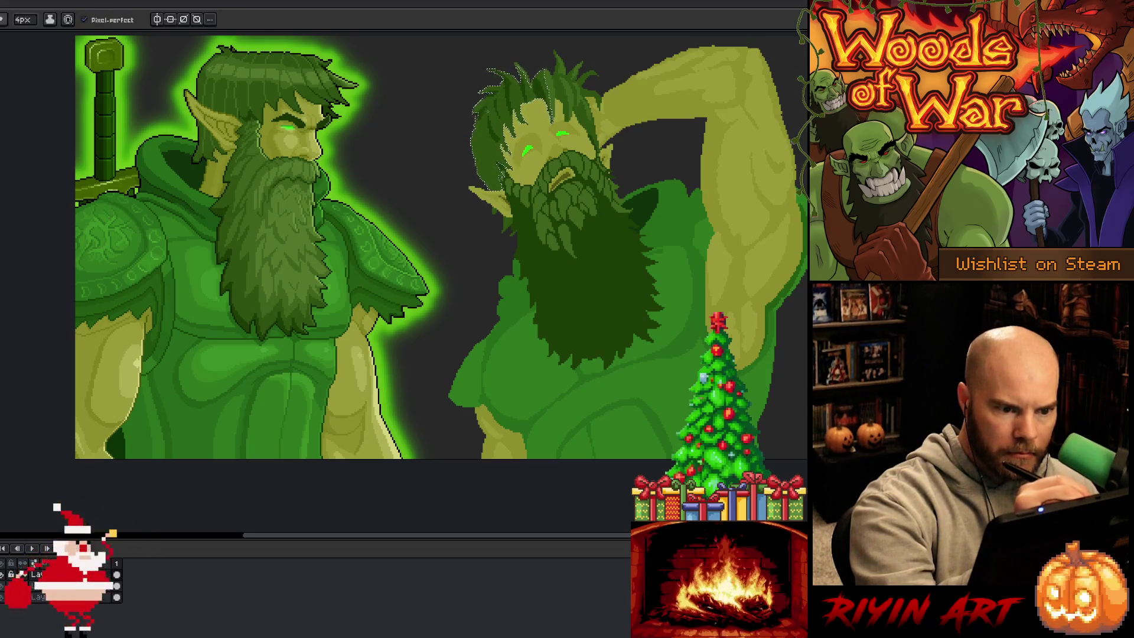
key(alt)
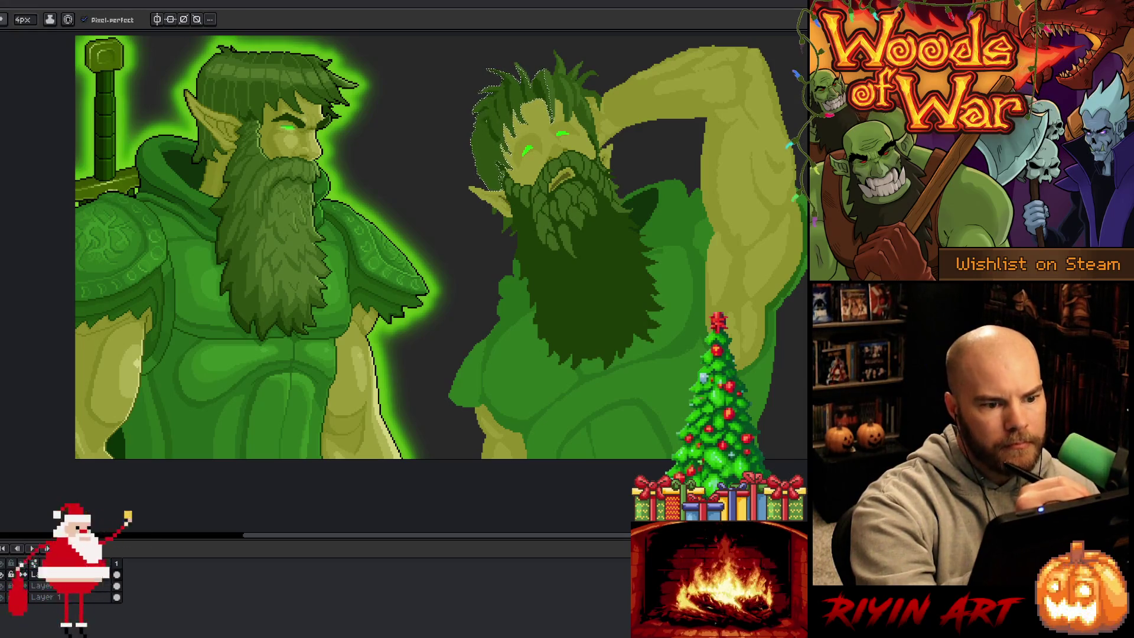
key(alt)
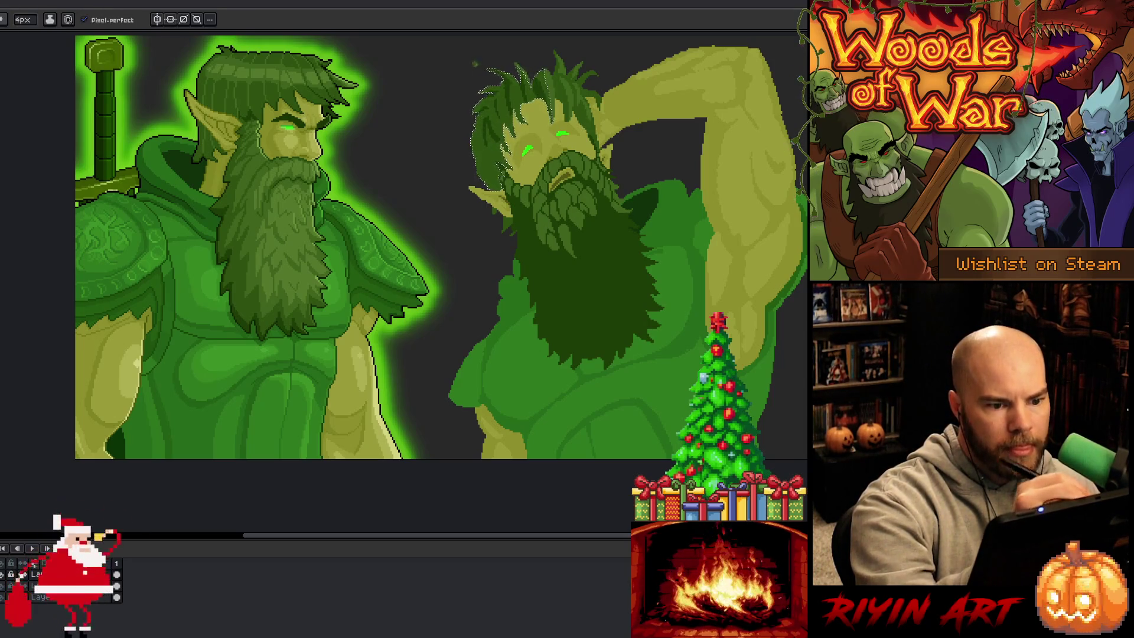
key(alt)
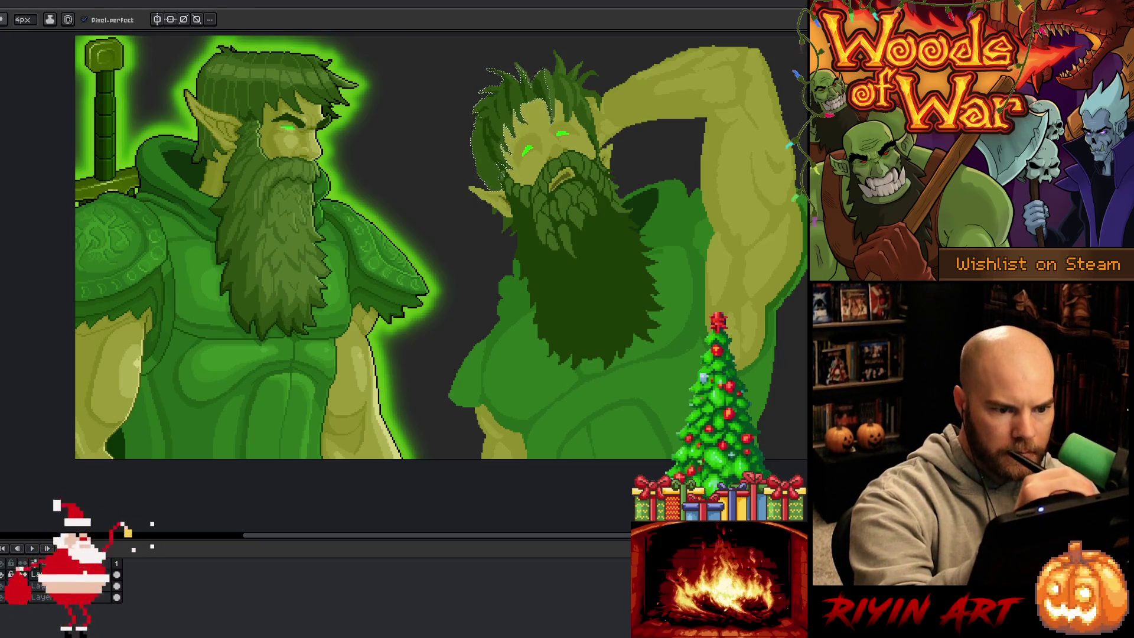
key(alt)
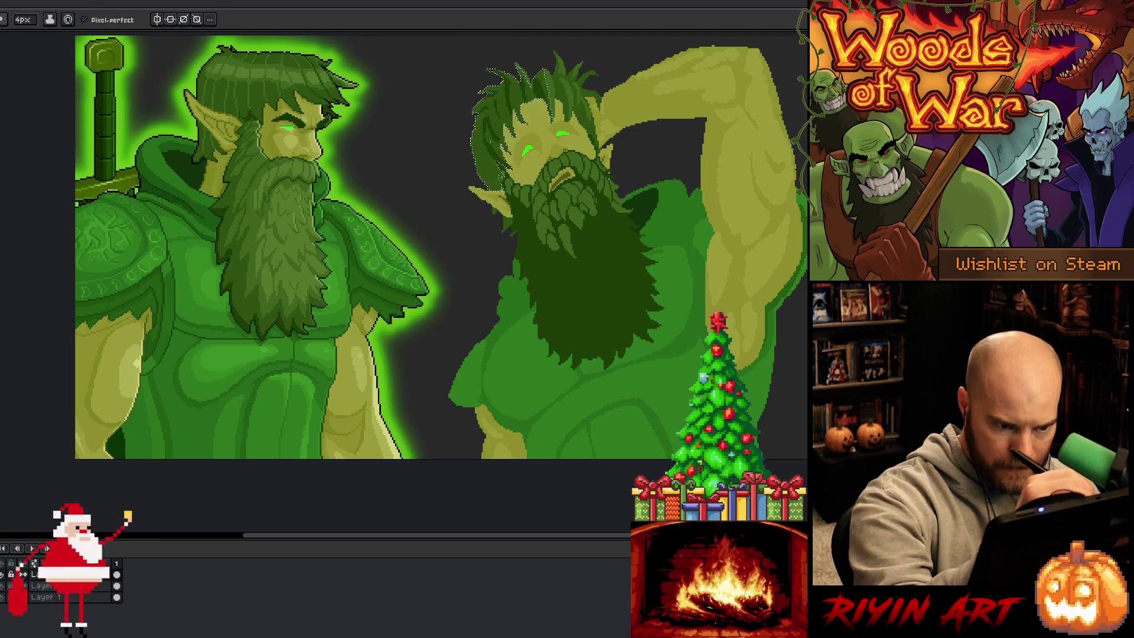
key(alt)
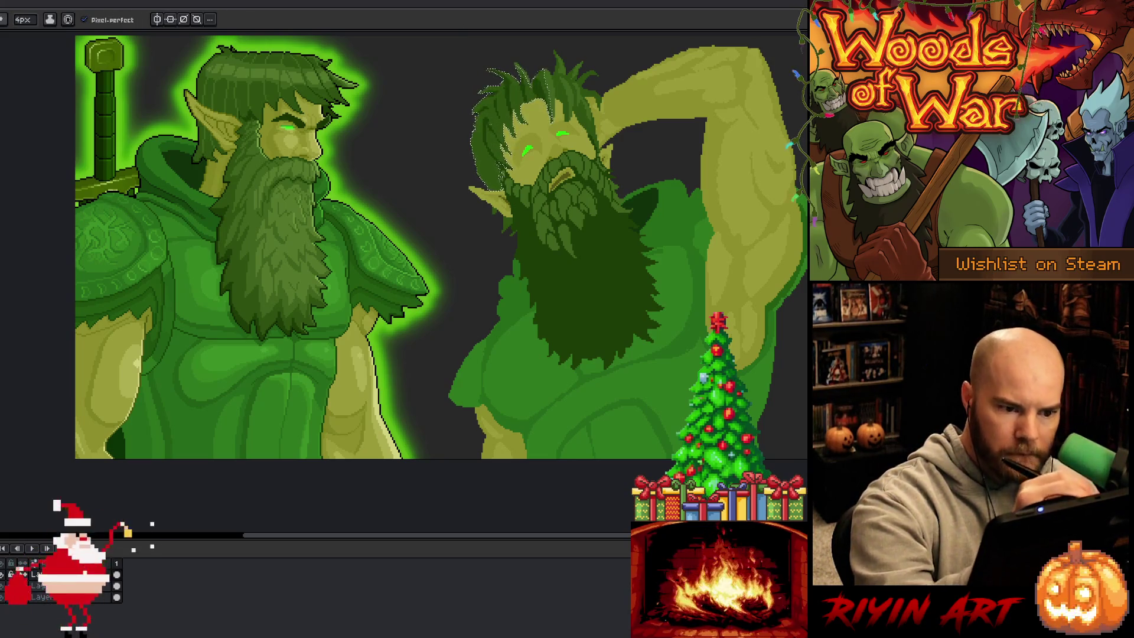
key(alt)
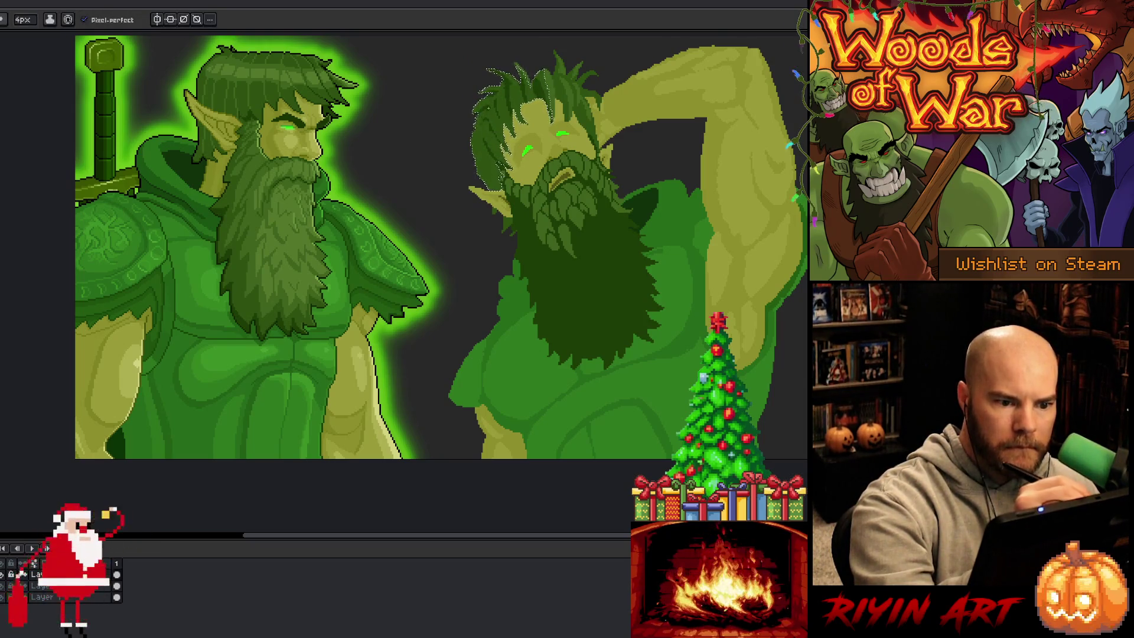
key(alt)
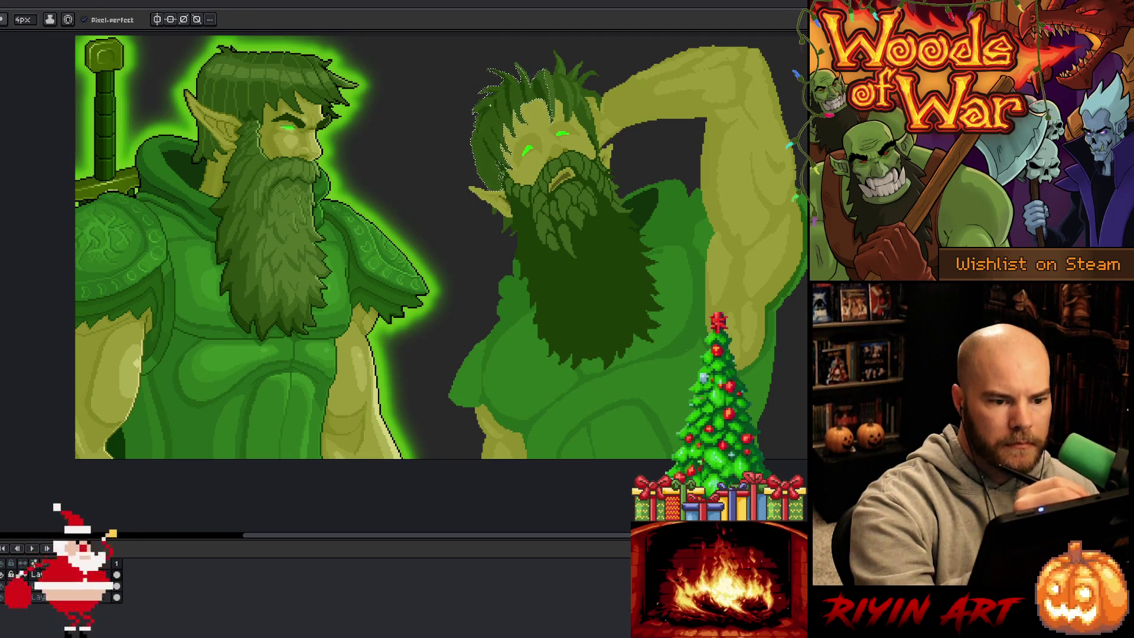
key(alt)
alt+click(485, 113)
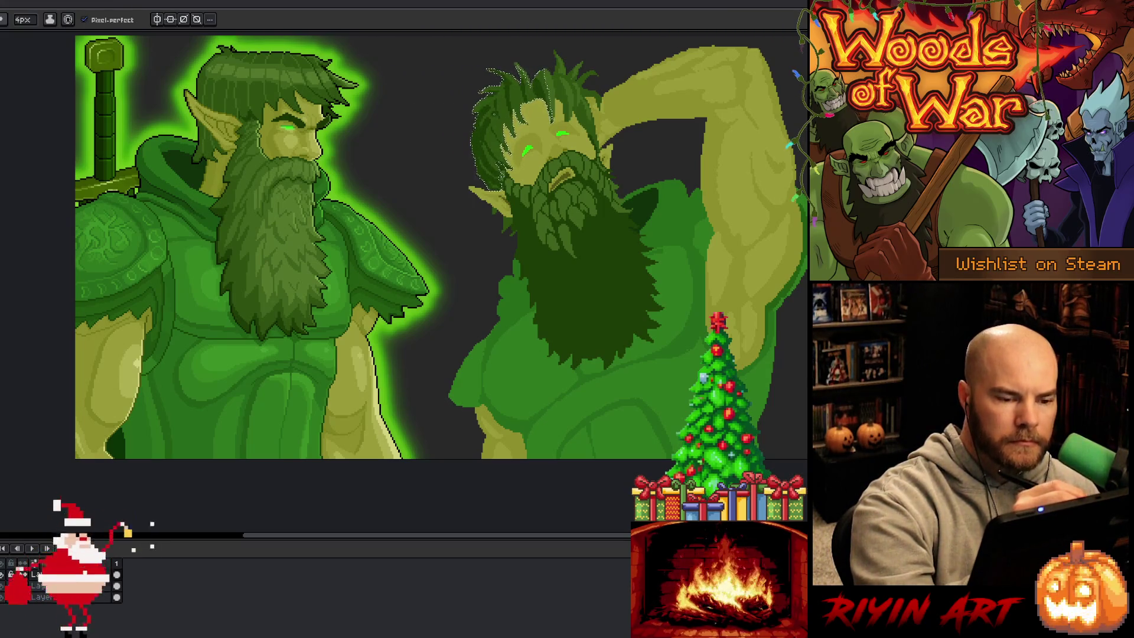
key(w)
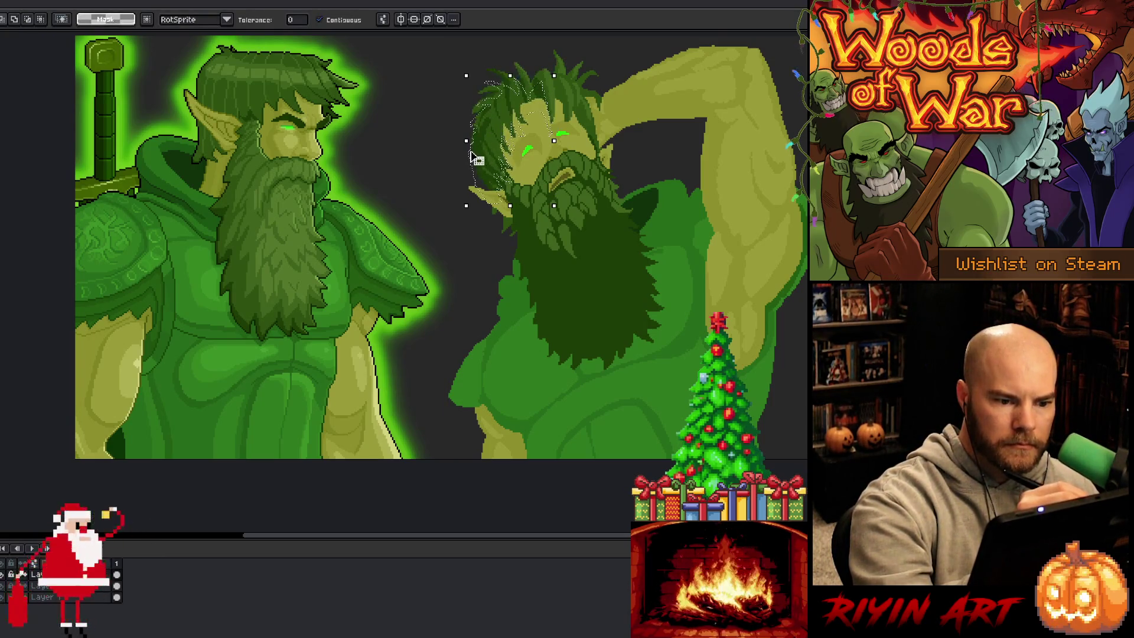
- Lasso-select part of the right elf's hair, try moving it, then deselect
key(b)
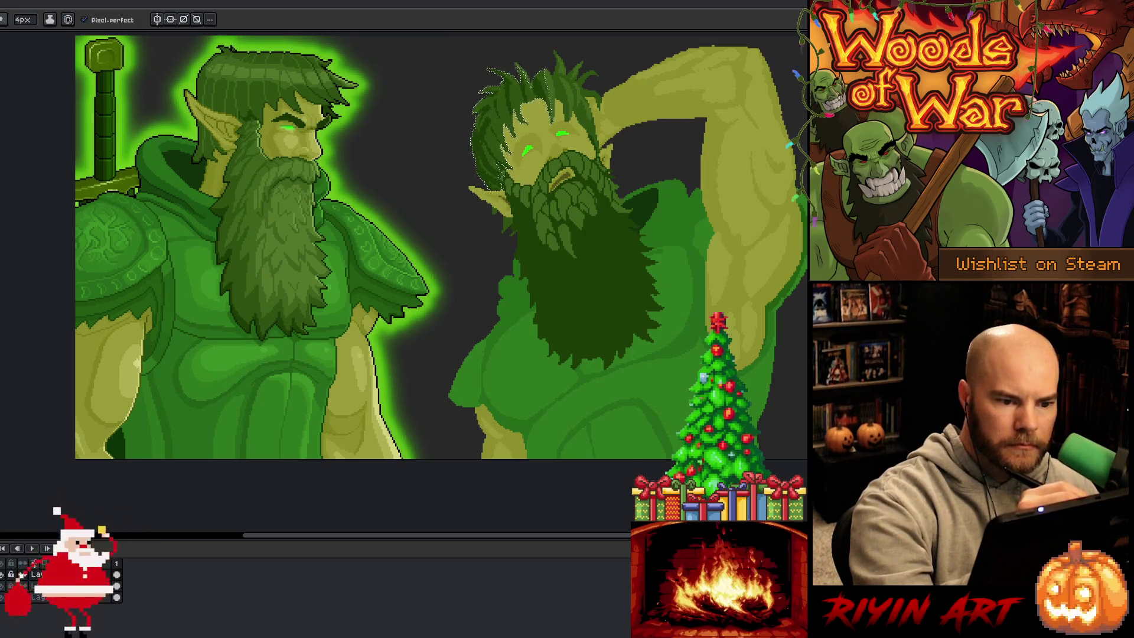
key(ctrl+d)
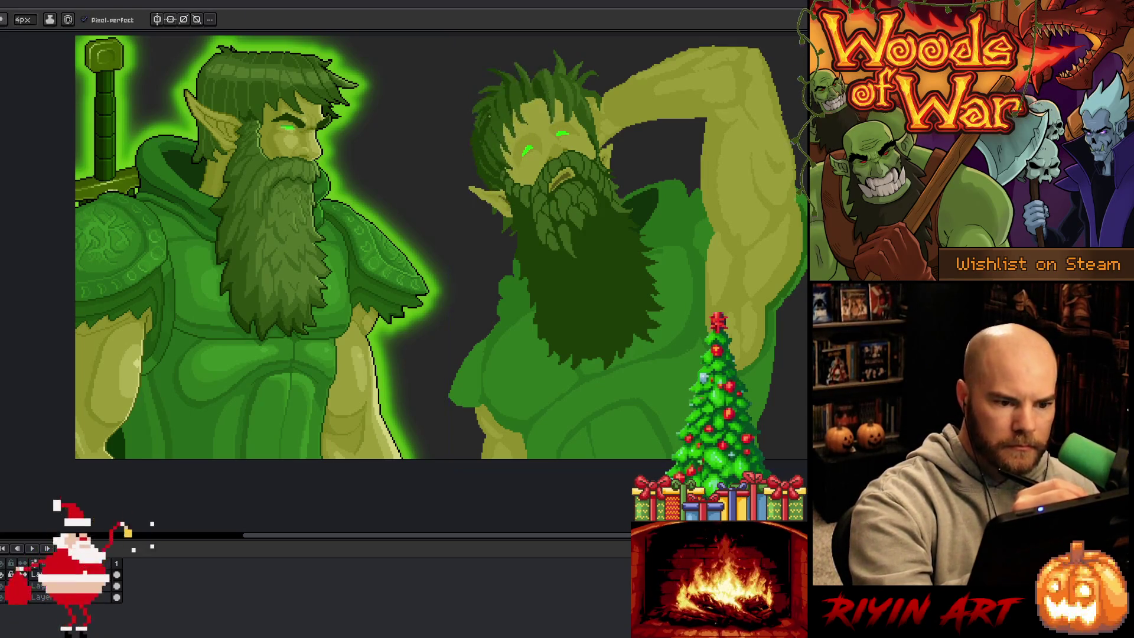
key(w)
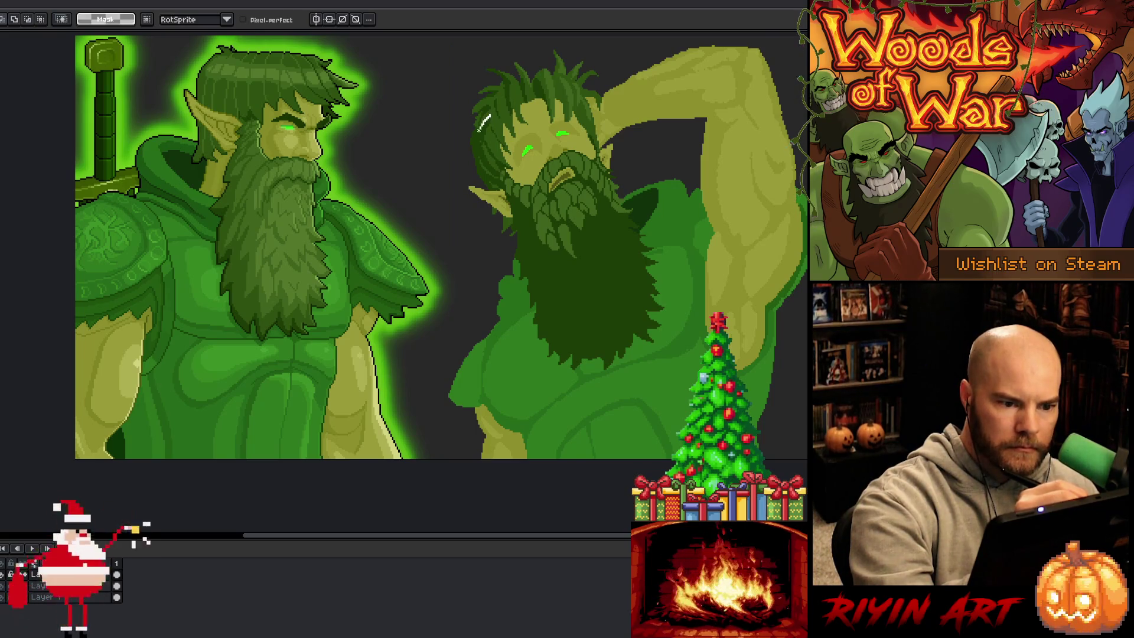
drag(494, 113, 497, 142)
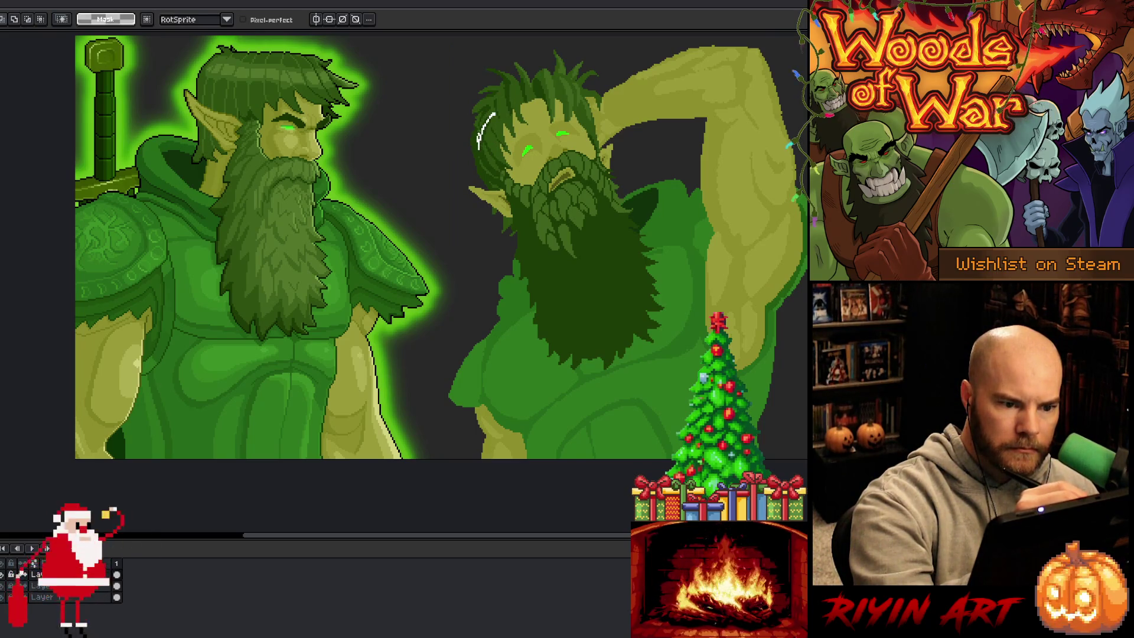
key(ctrl+d)
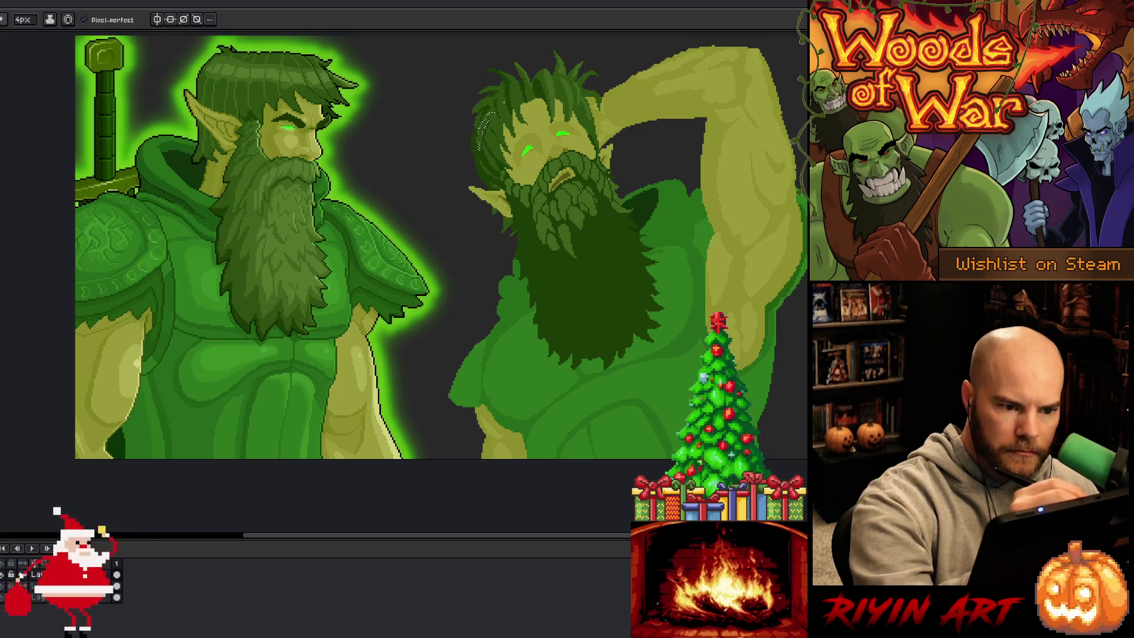
key(b)
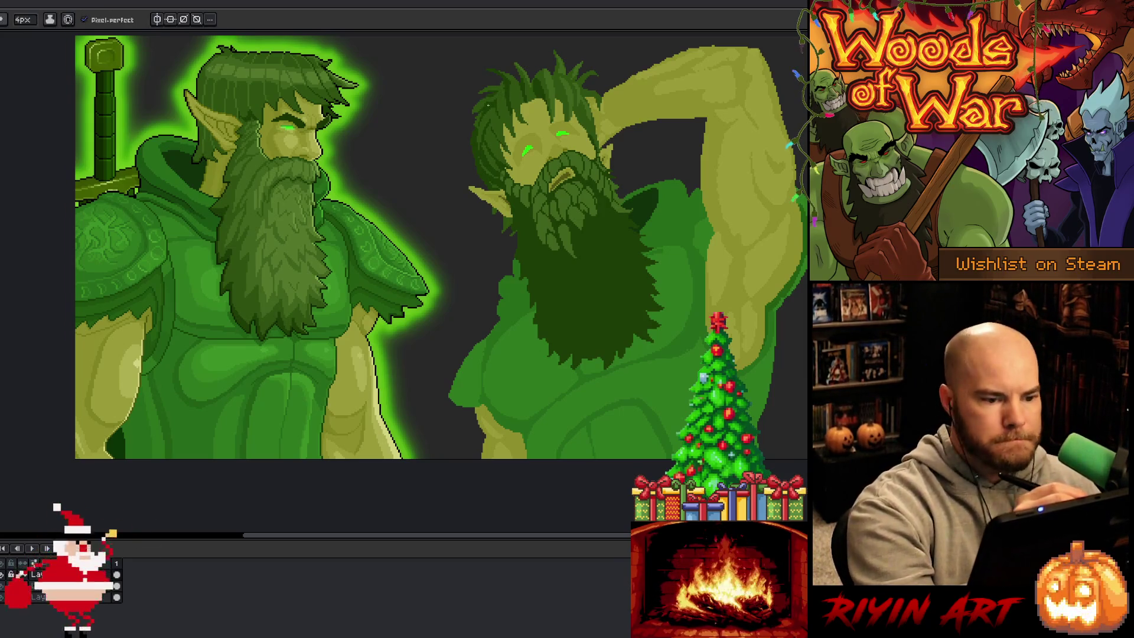
click(490, 105)
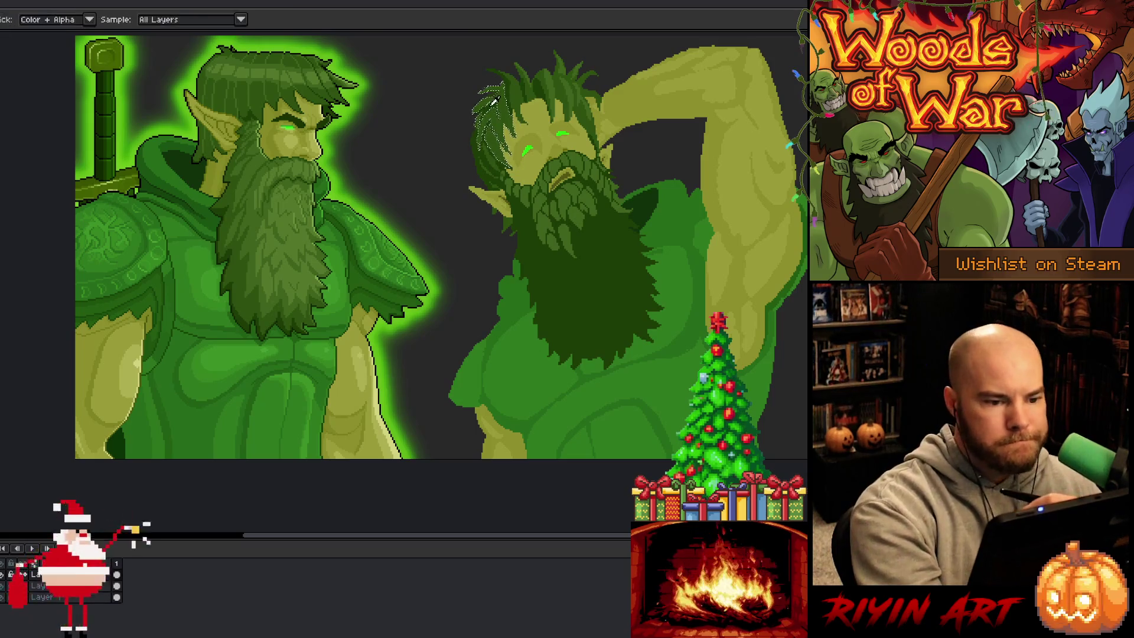
key(v)
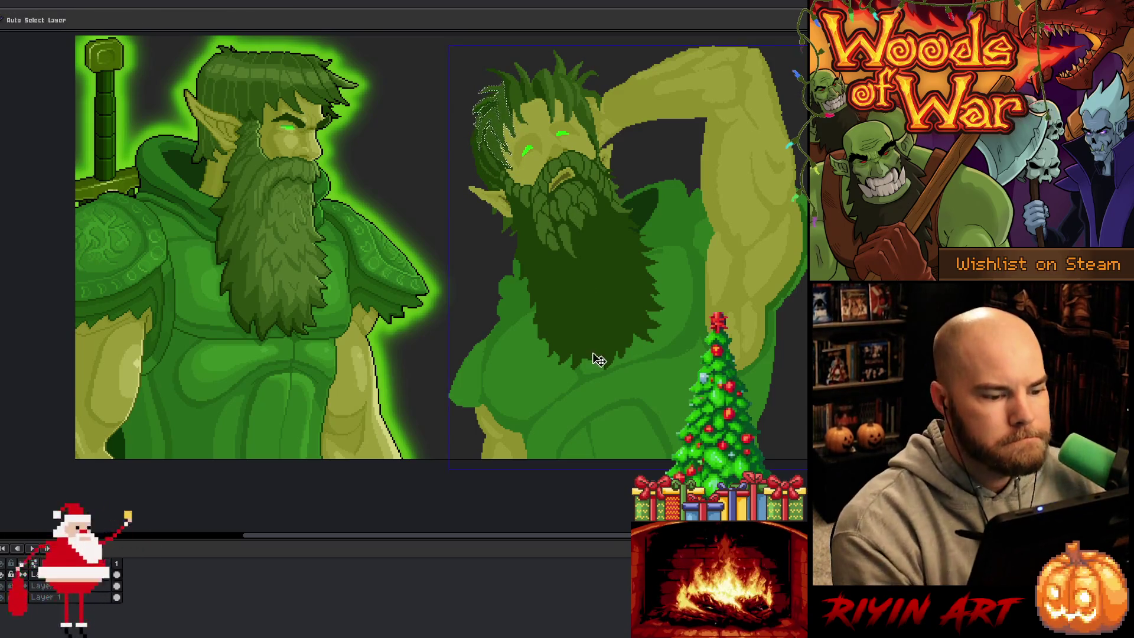
key(b)
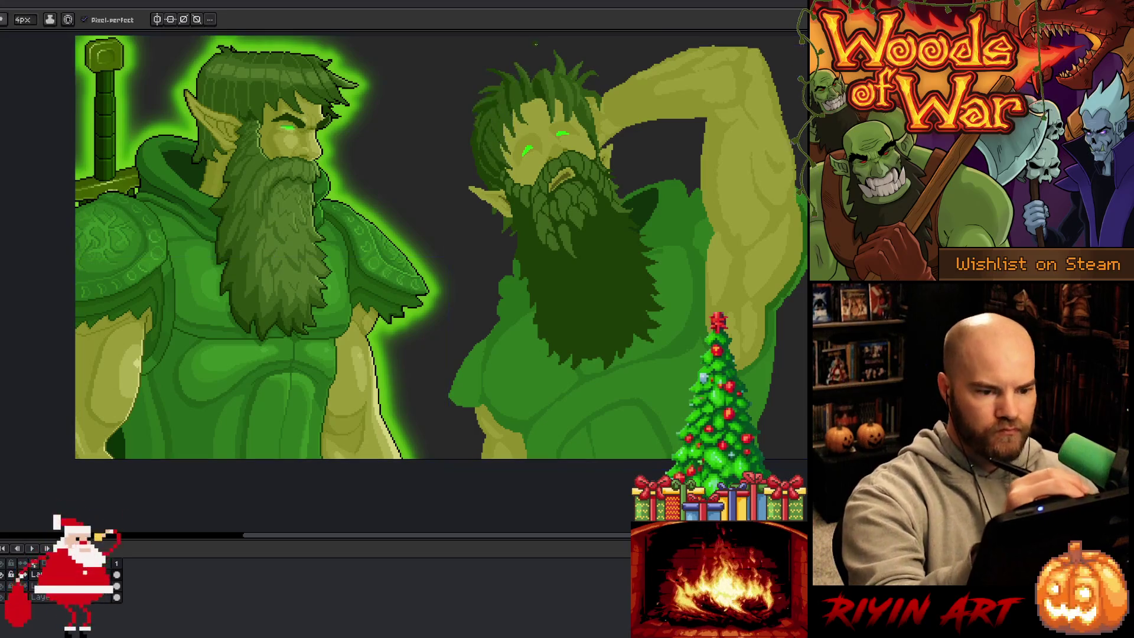
- Sample a light green and paint light strands into the left side of the hair
alt+click(523, 71)
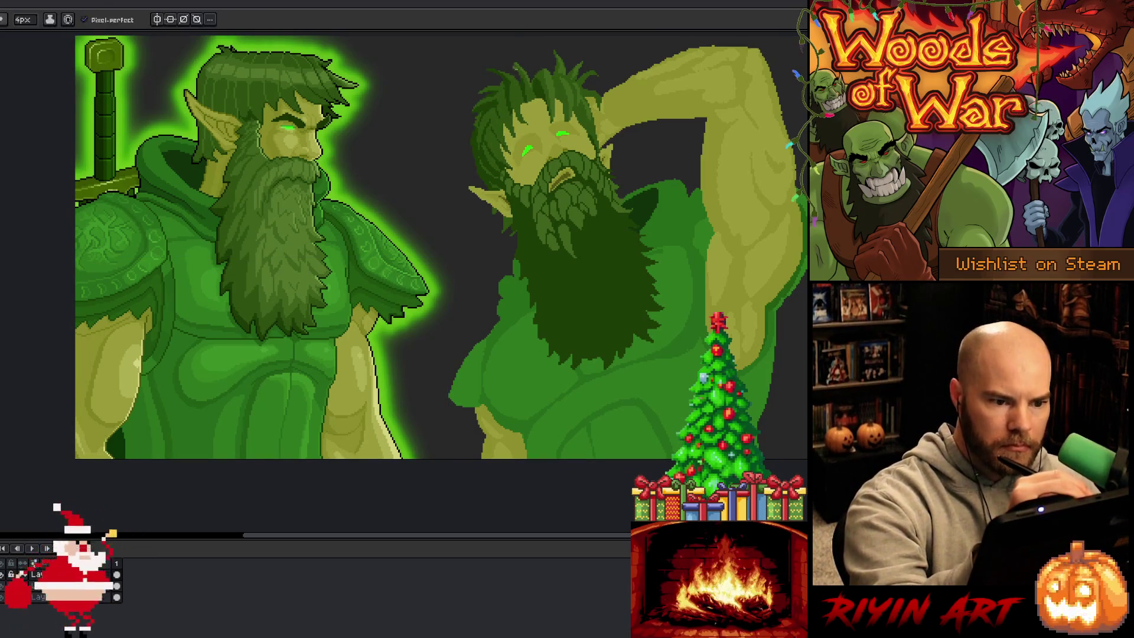
alt+click(498, 125)
drag(506, 75, 519, 115)
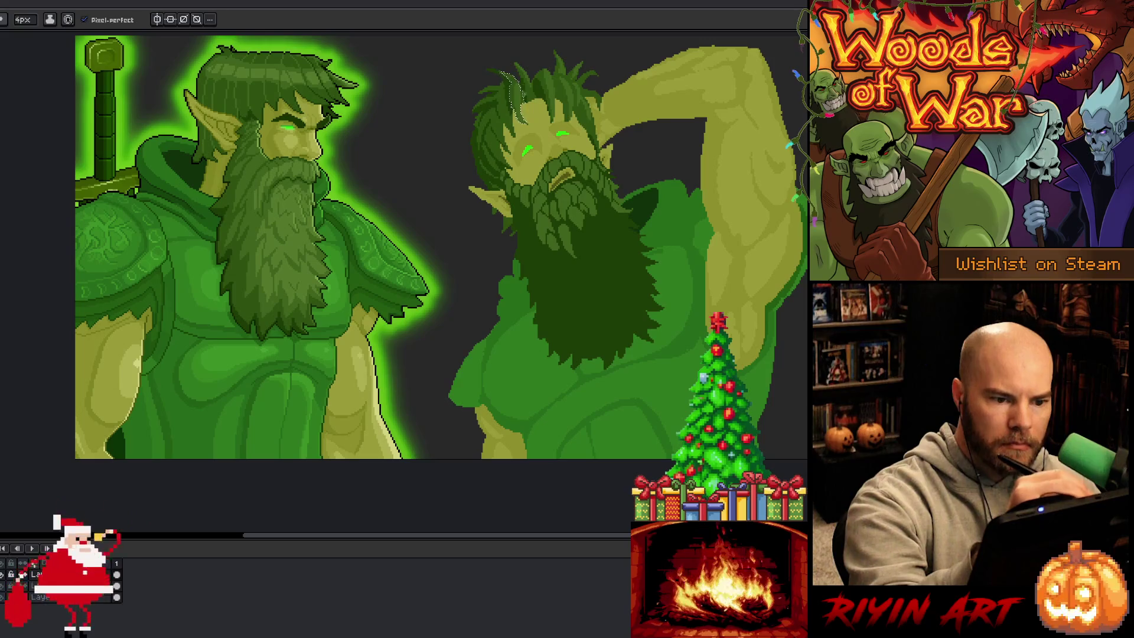
alt+click(548, 77)
drag(540, 68, 556, 85)
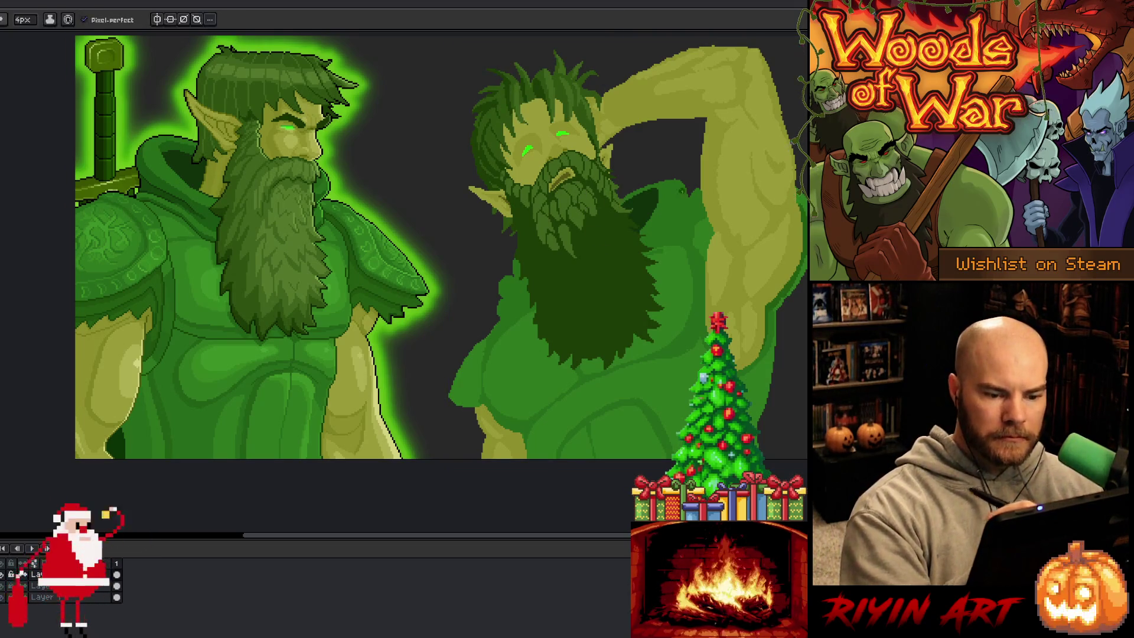
- Paint a dark green inverted-V shadow in the raised arm's armpit, redrawing the first stroke
drag(738, 272, 746, 255)
key(ctrl+z)
mouse_move(749, 255)
mouse_down()
mouse_move(758, 271)
mouse_move(736, 308)
mouse_move(738, 329)
mouse_up()
mouse_move(739, 276)
mouse_down()
mouse_move(736, 293)
mouse_move(738, 263)
mouse_up()
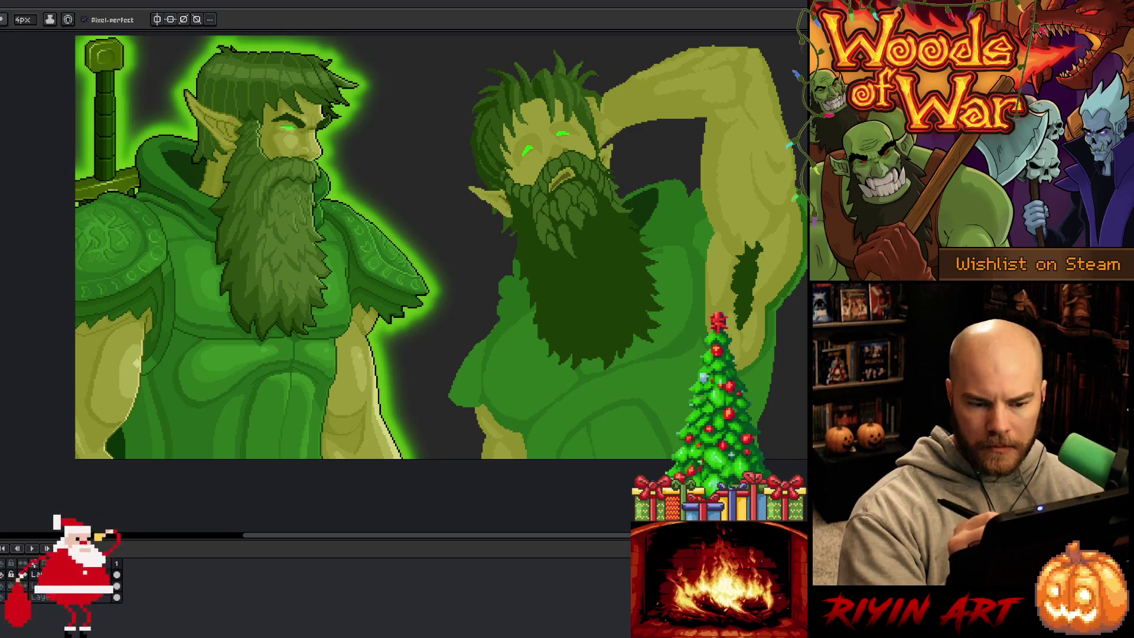
drag(762, 262, 741, 344)
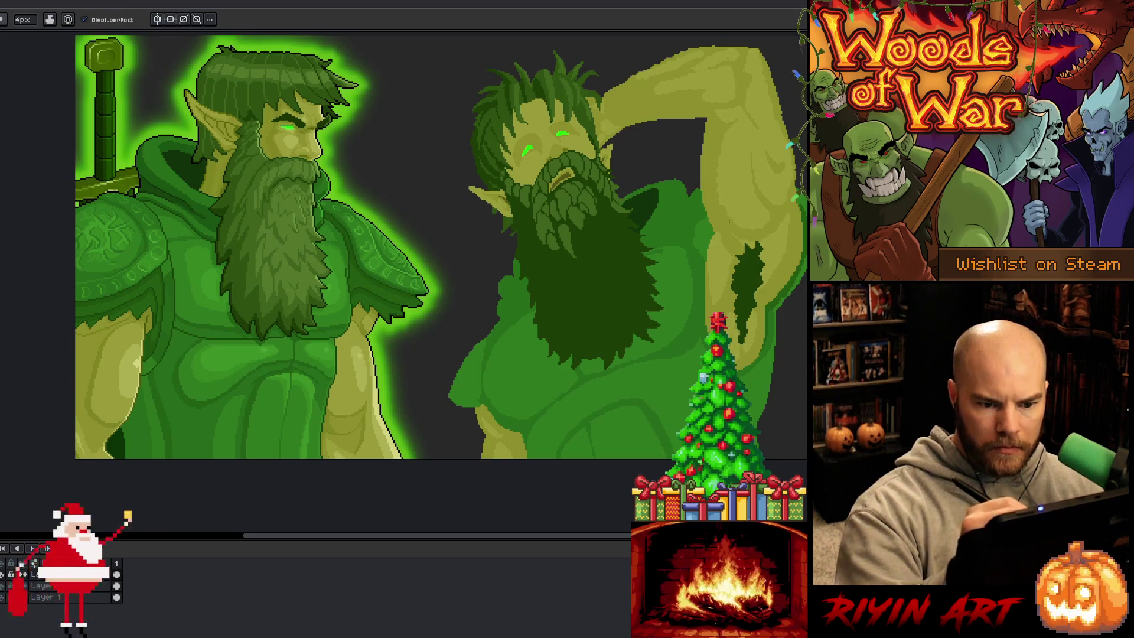
- Sample colours from the arm and canvas while switching between Paint Bucket and Pencil
alt+click(734, 218)
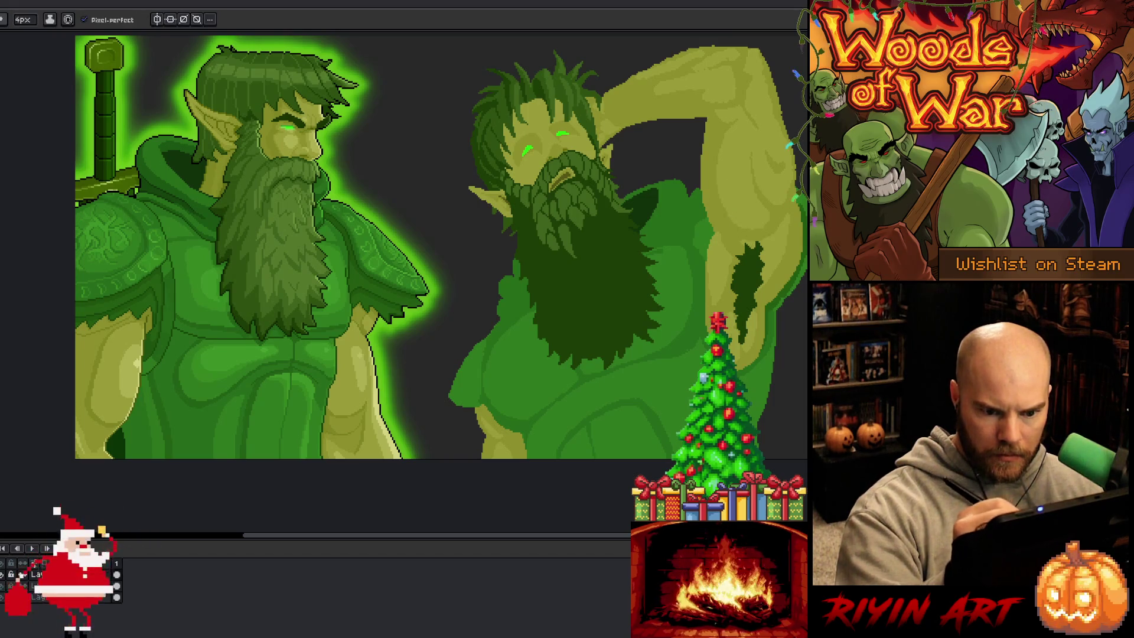
key(g)
key(b)
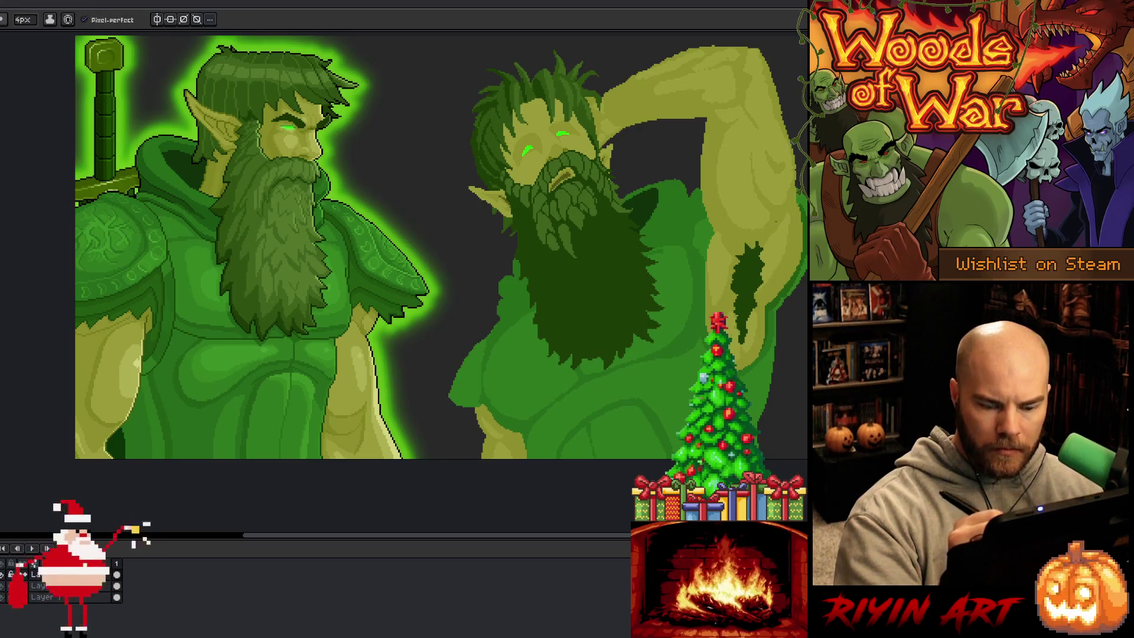
key(g)
key(b)
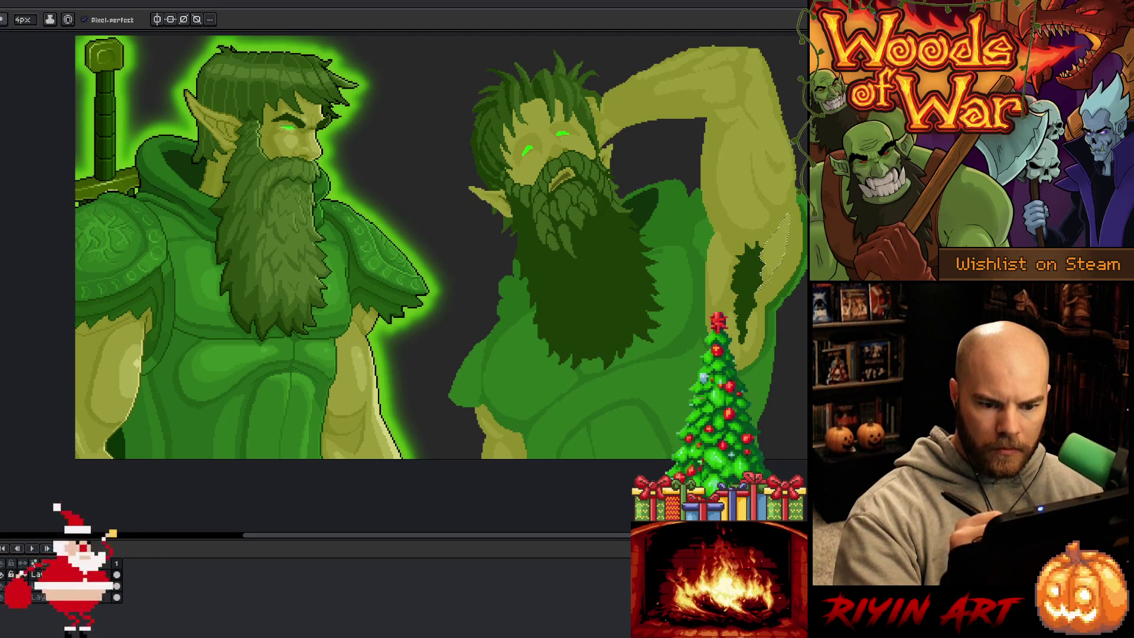
key(g)
key(b)
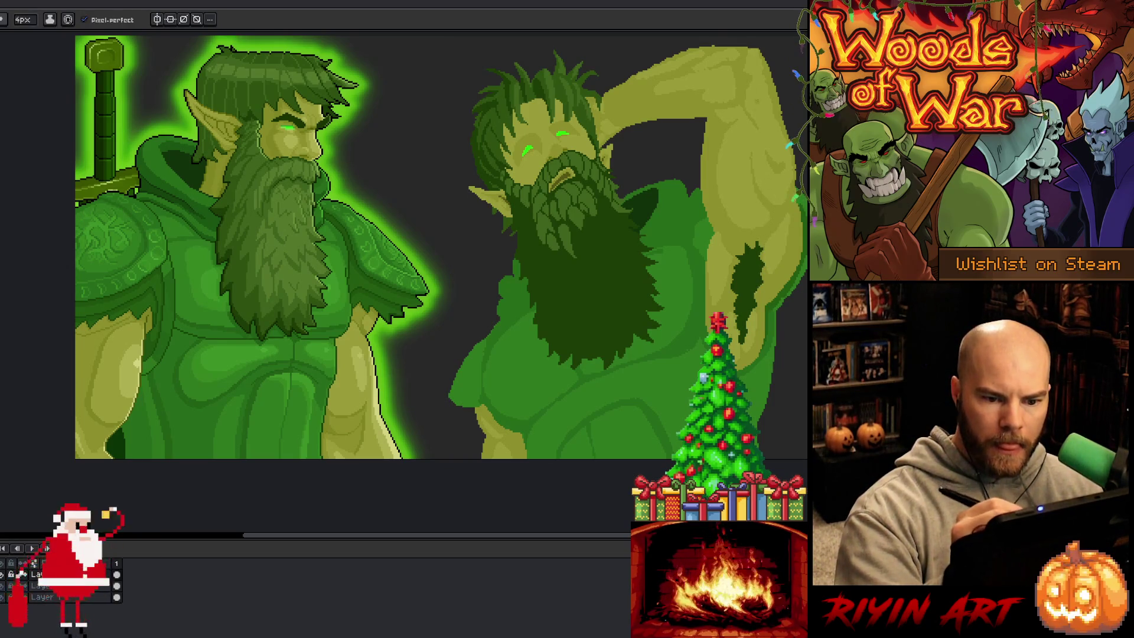
key(alt)
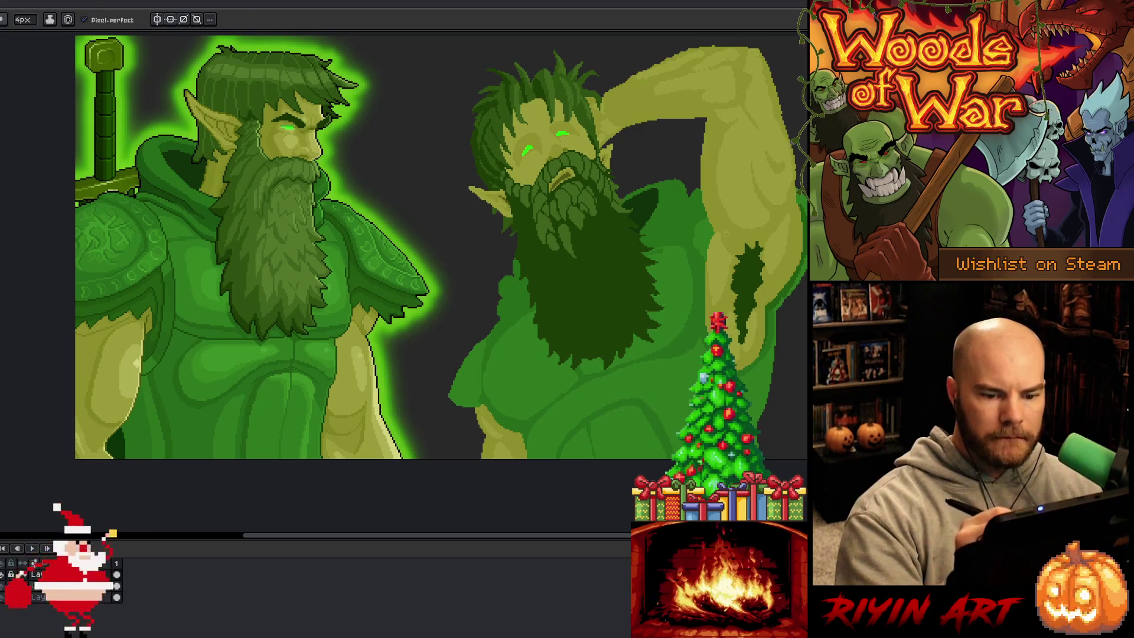
key(alt)
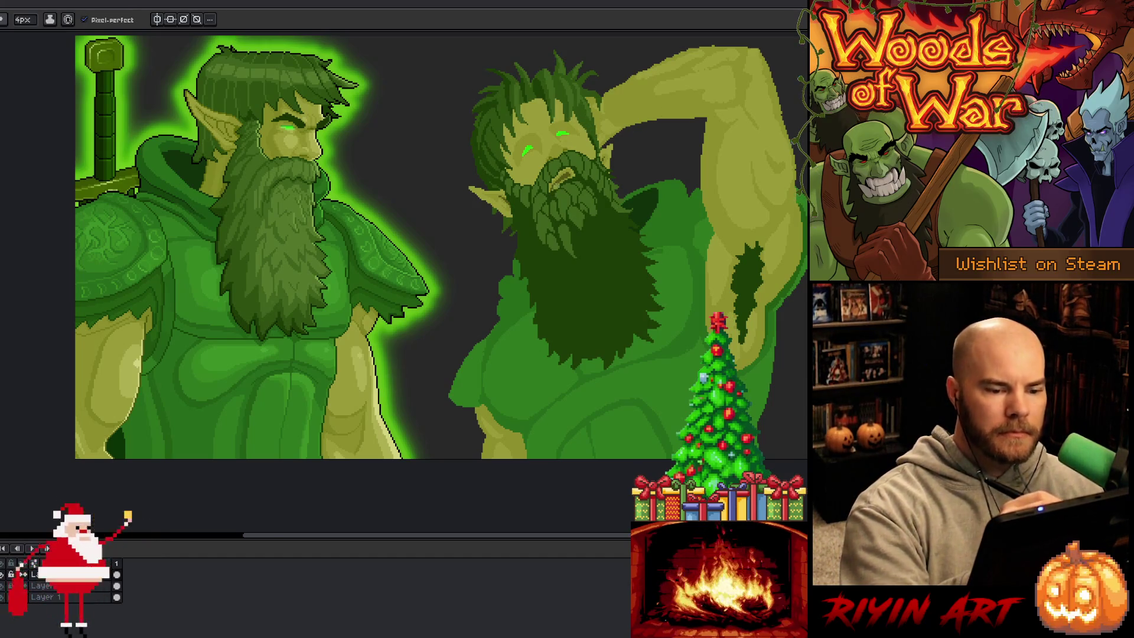
- Zoom into the beard and set the brush size to 1px
scroll(557, 190, up, 2)
click(22, 19)
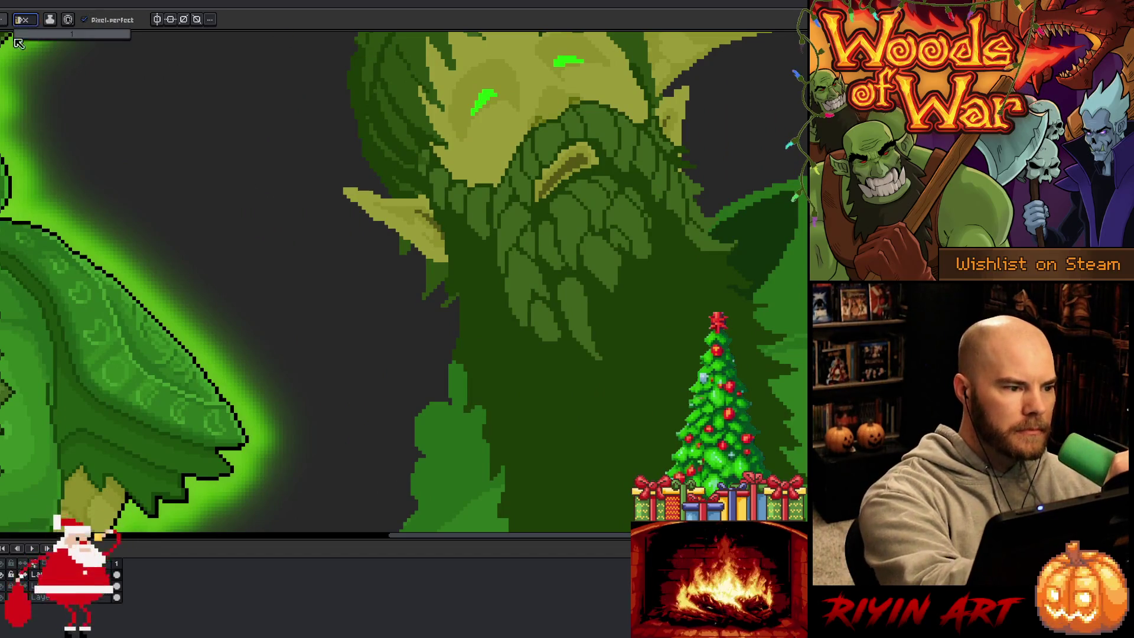
key(Return)
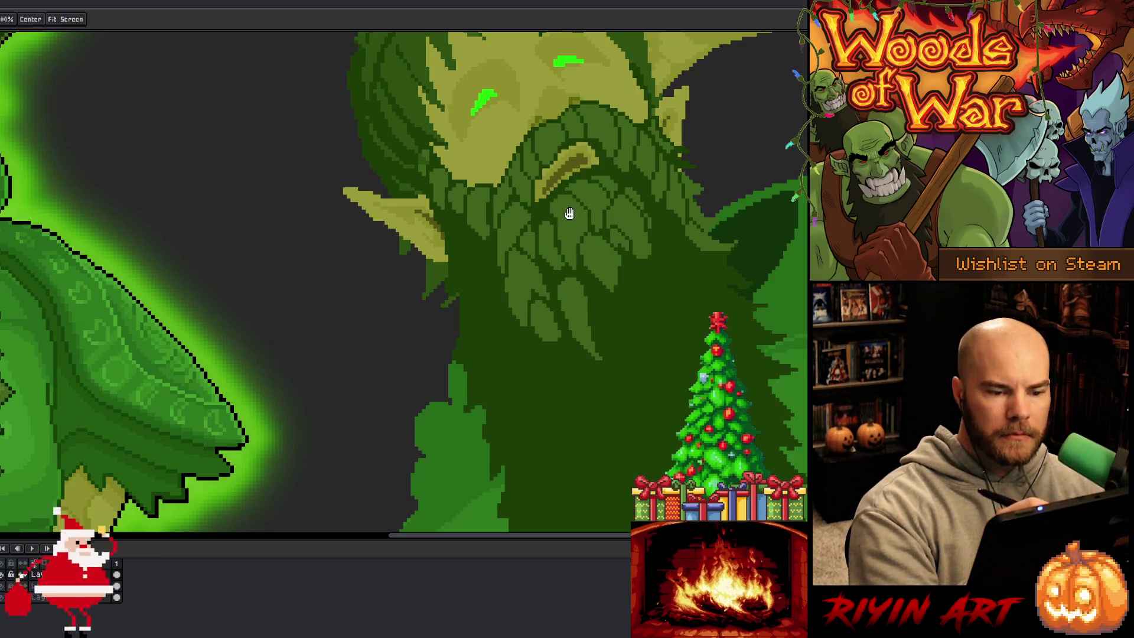
scroll(569, 215, down, 2)
- Sample the reference face's skin colour and paint light strokes on the right elf's nose and brow
drag(602, 366, 693, 328)
scroll(519, 314, up, 2)
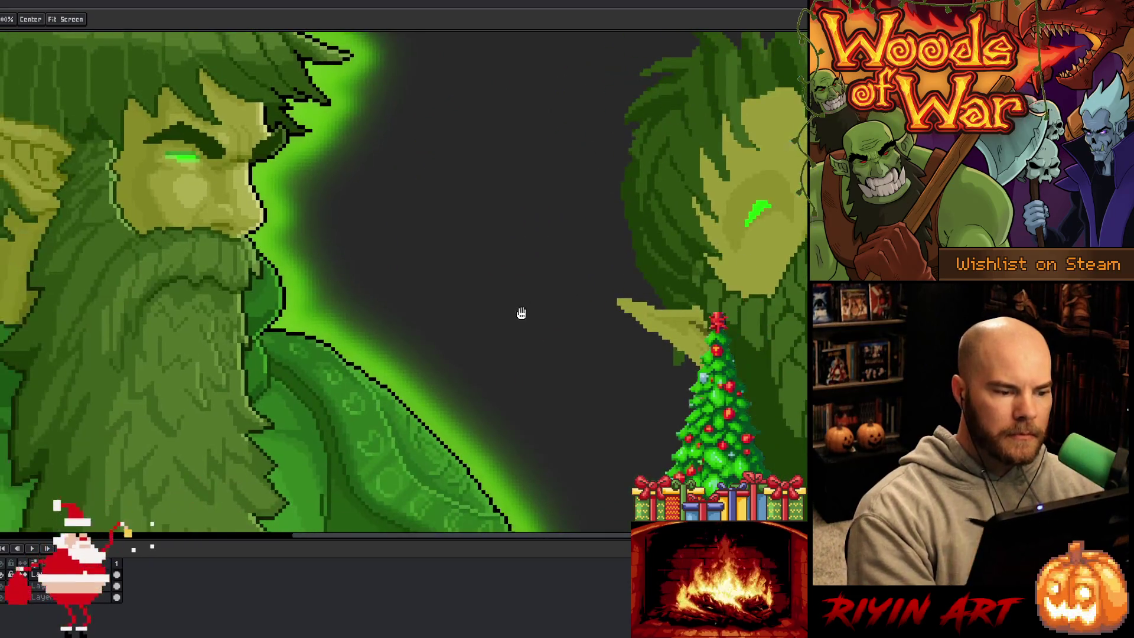
scroll(374, 336, down, 2)
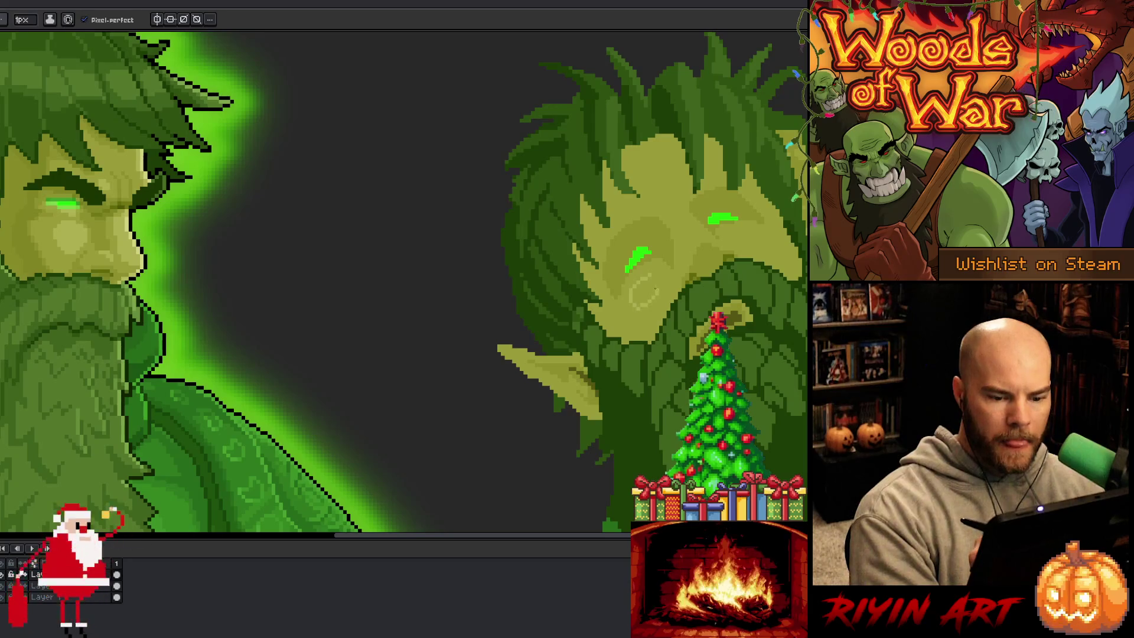
key(i)
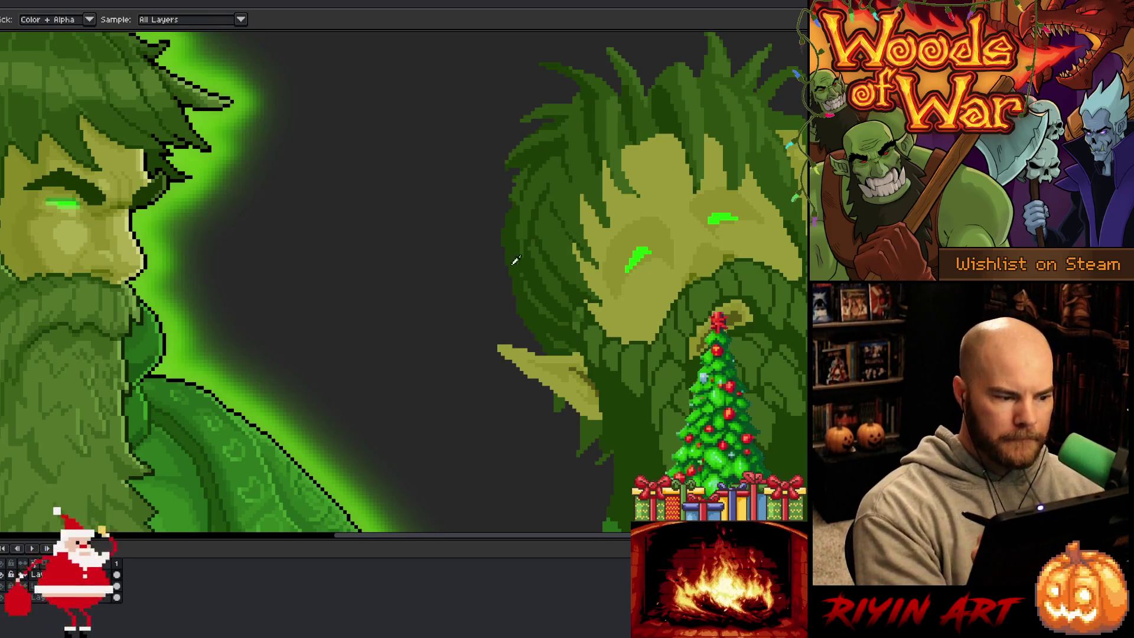
click(62, 252)
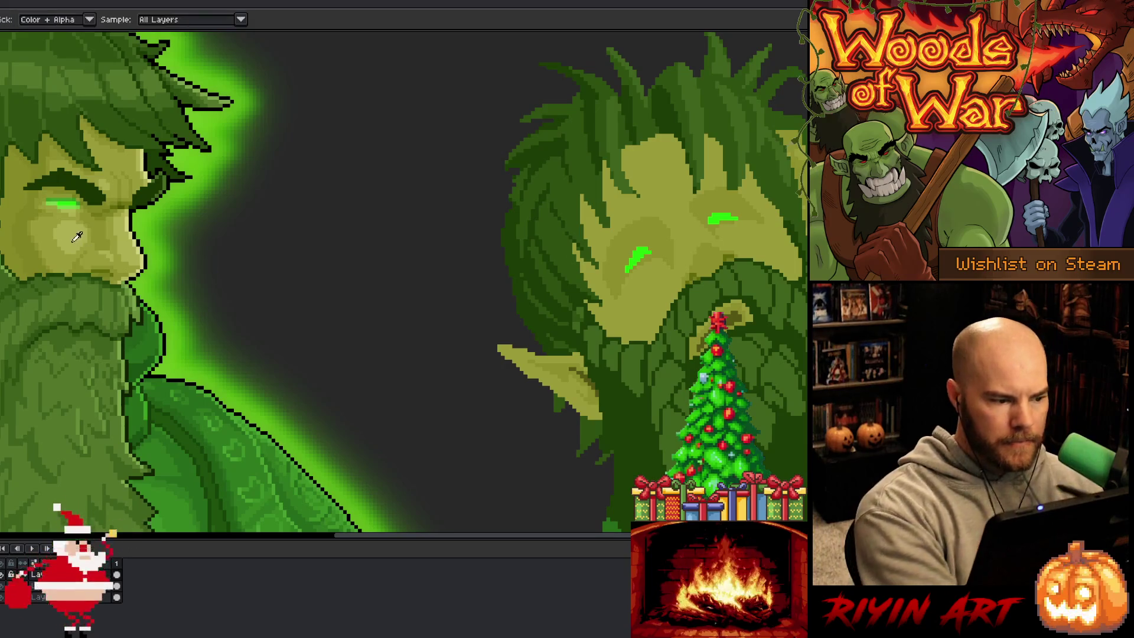
mouse_move(652, 273)
mouse_down()
mouse_move(647, 310)
mouse_move(664, 279)
mouse_move(652, 272)
mouse_move(654, 307)
mouse_move(643, 291)
mouse_up()
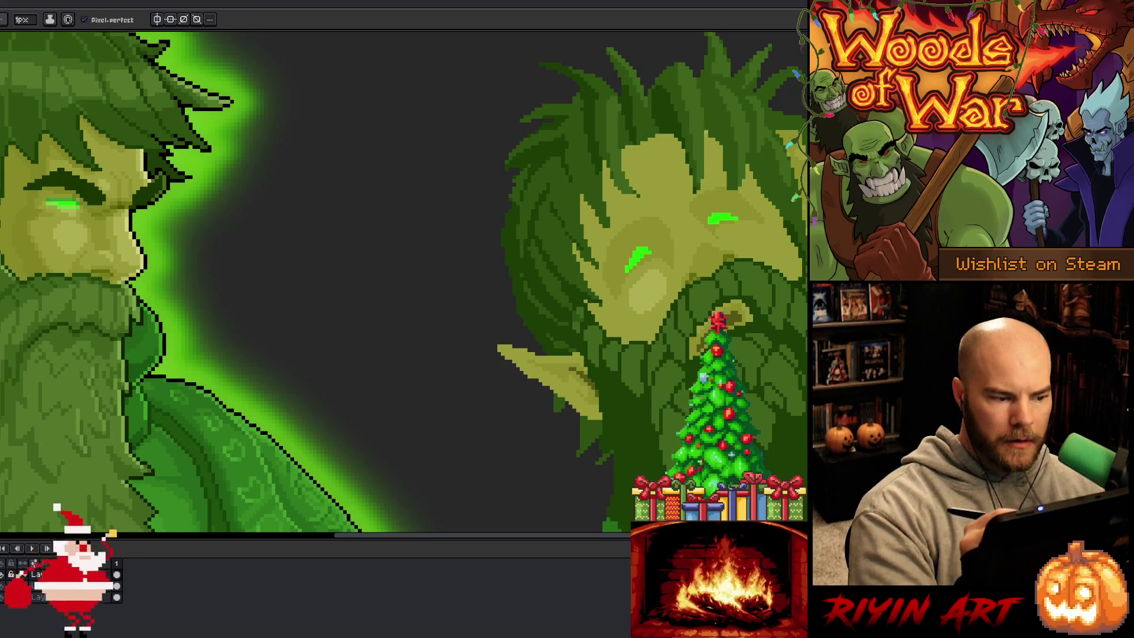
mouse_move(676, 211)
mouse_down()
mouse_move(681, 228)
mouse_move(702, 235)
mouse_up()
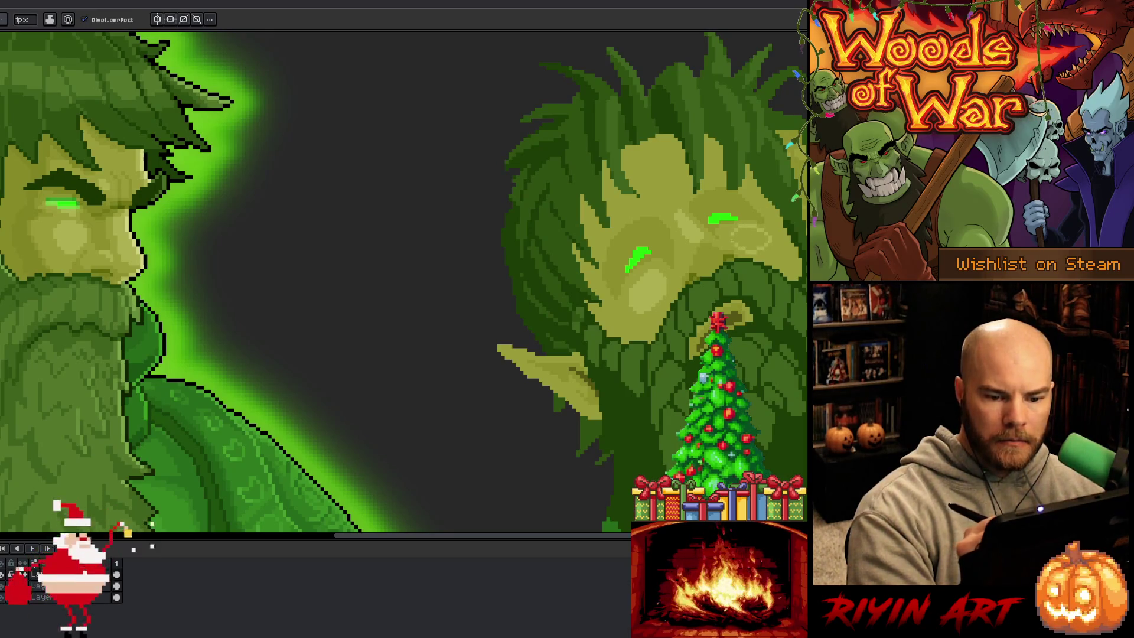
- Switch briefly to Paint Bucket and back, then select the right elf's face pixels
key(g)
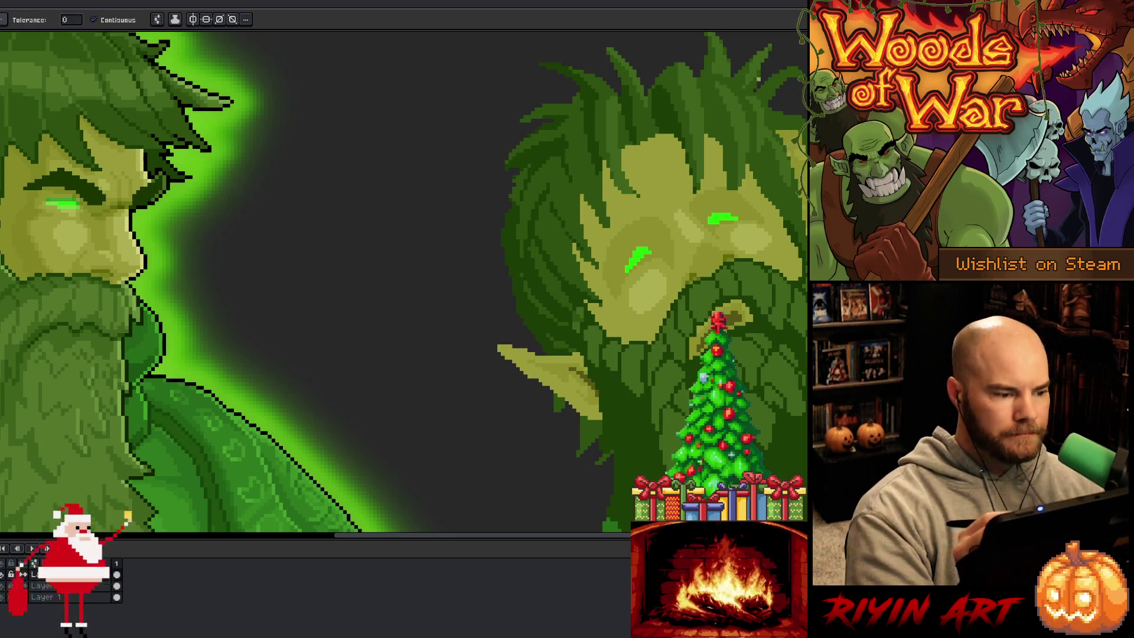
key(b)
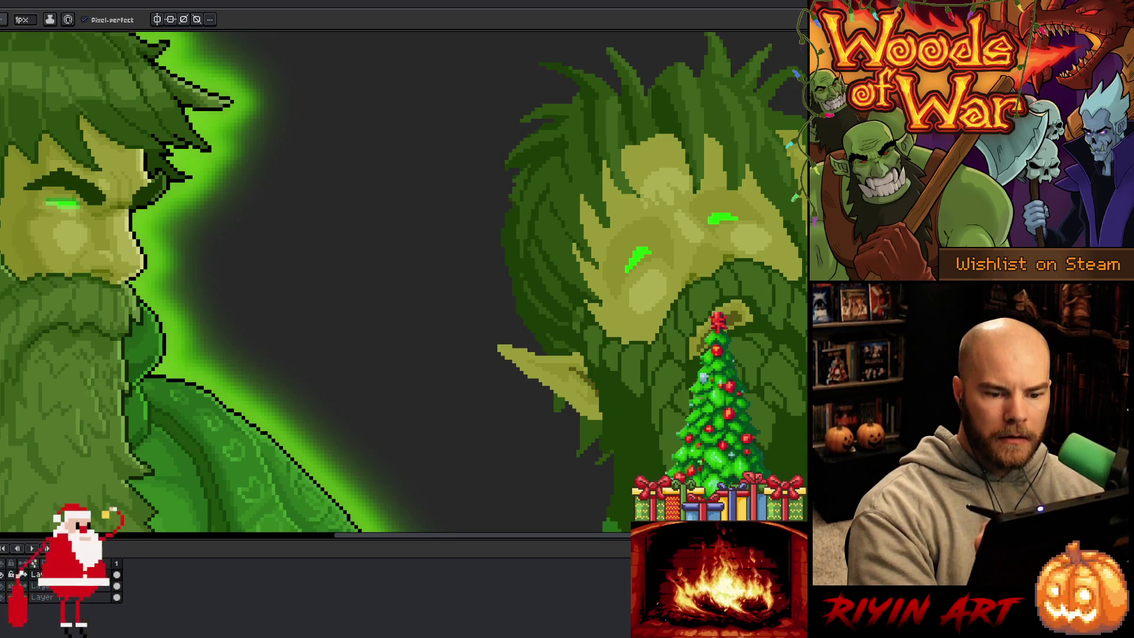
ctrl+click(23, 585)
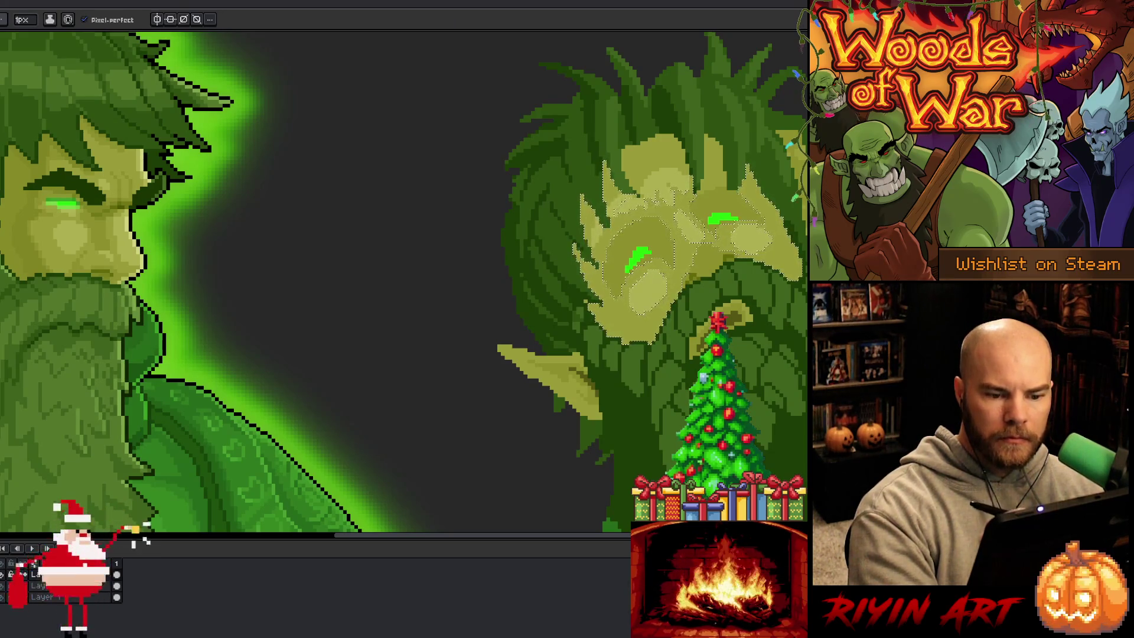
- Toggle between Magic Wand and Pencil, then pan the right elf's face into view
key(w)
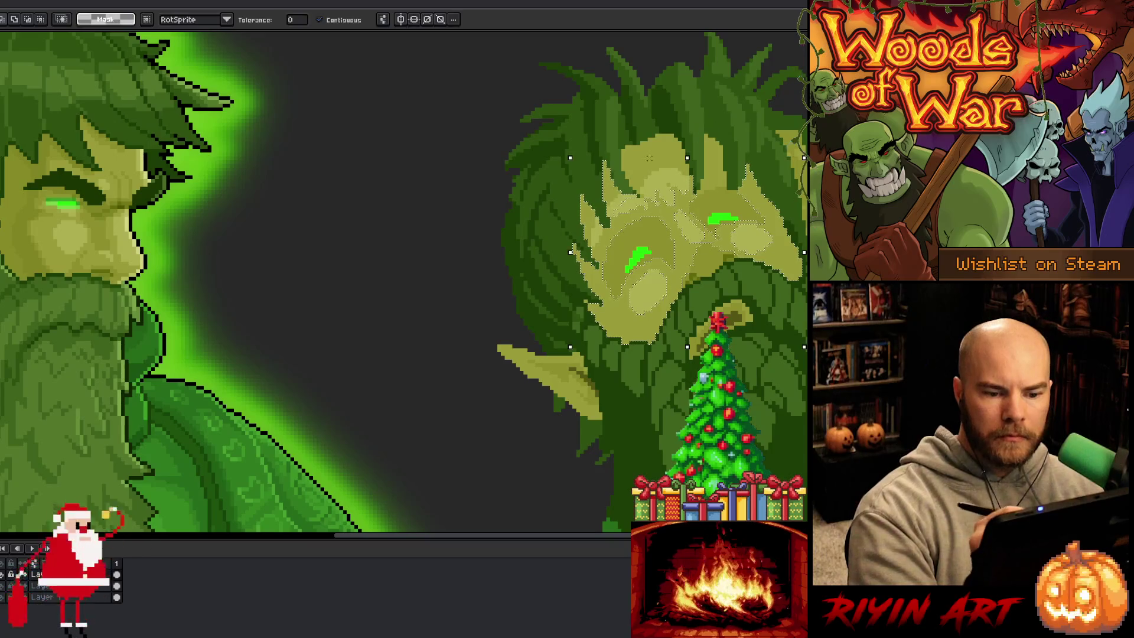
key(b)
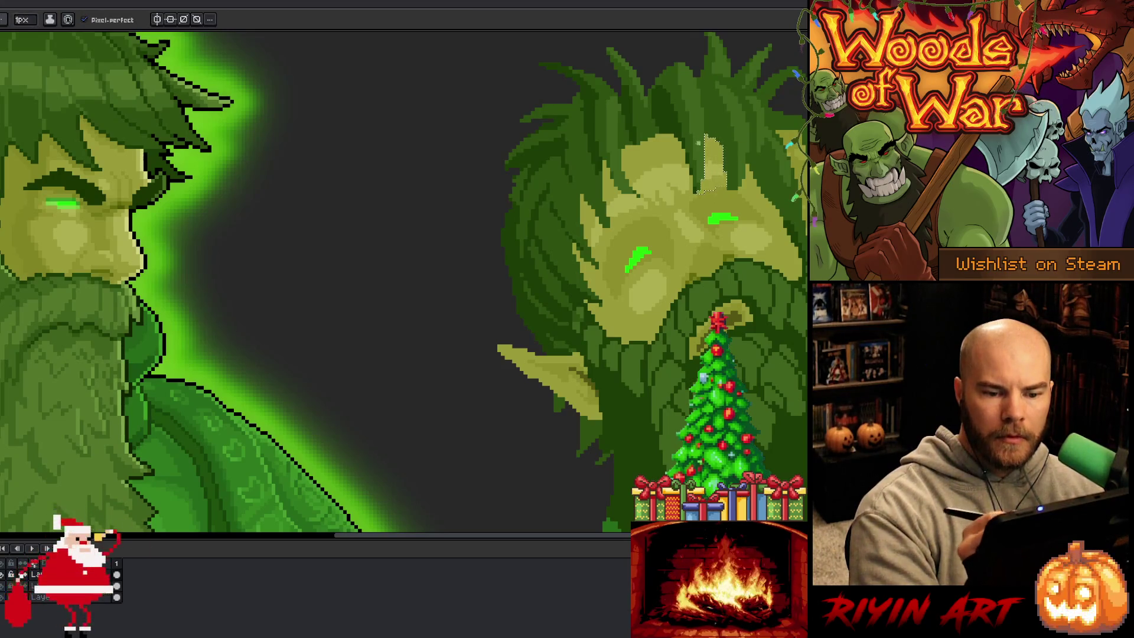
key(w)
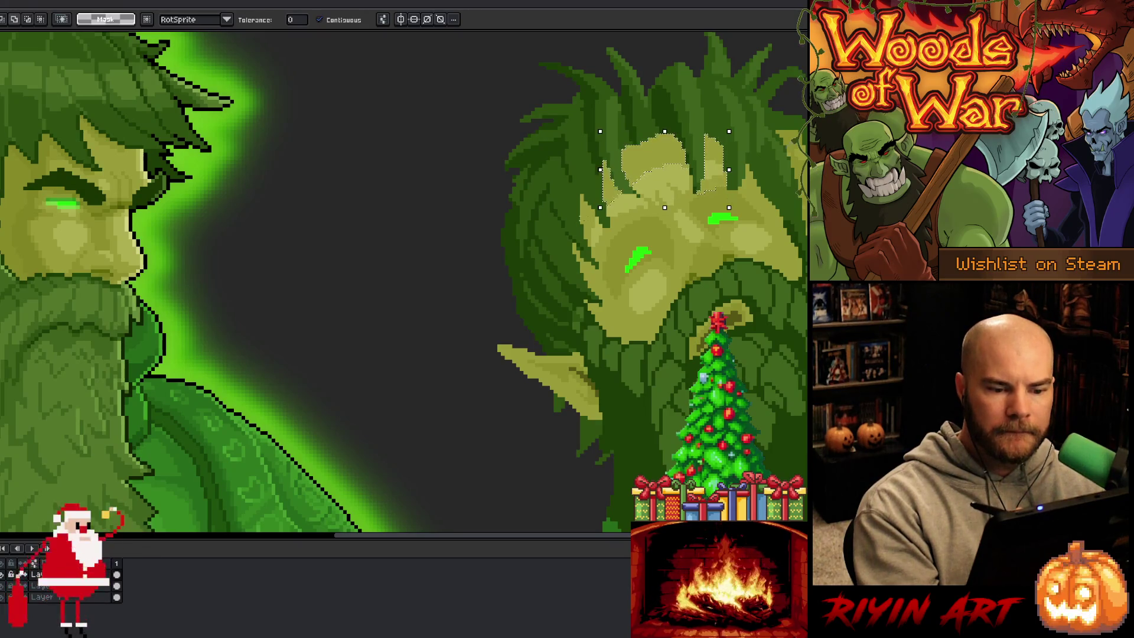
key(b)
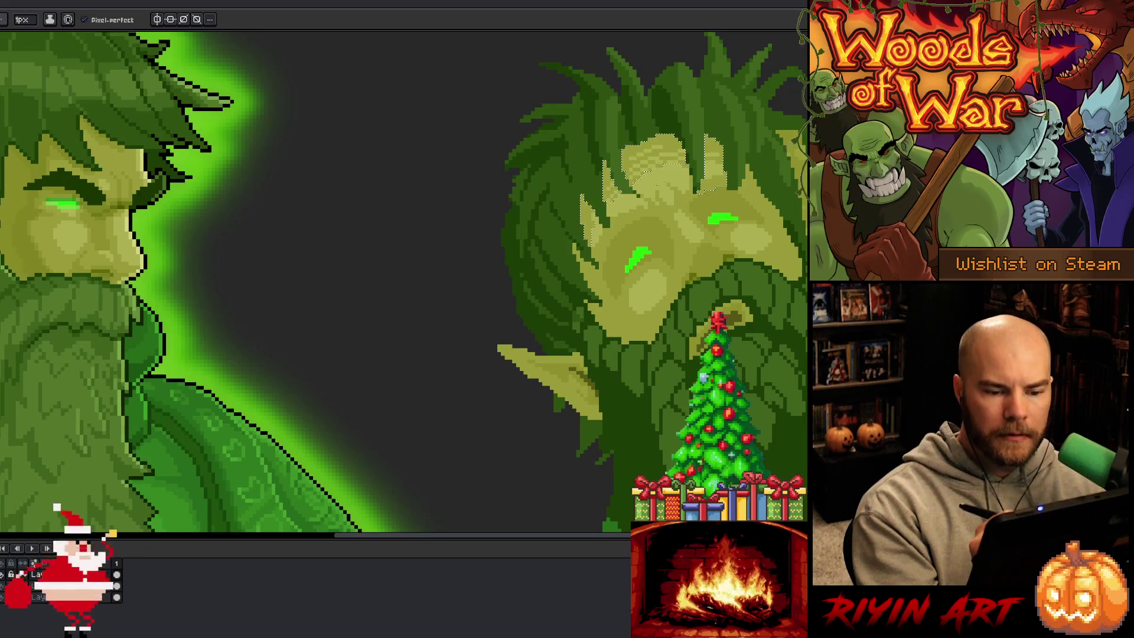
key(v)
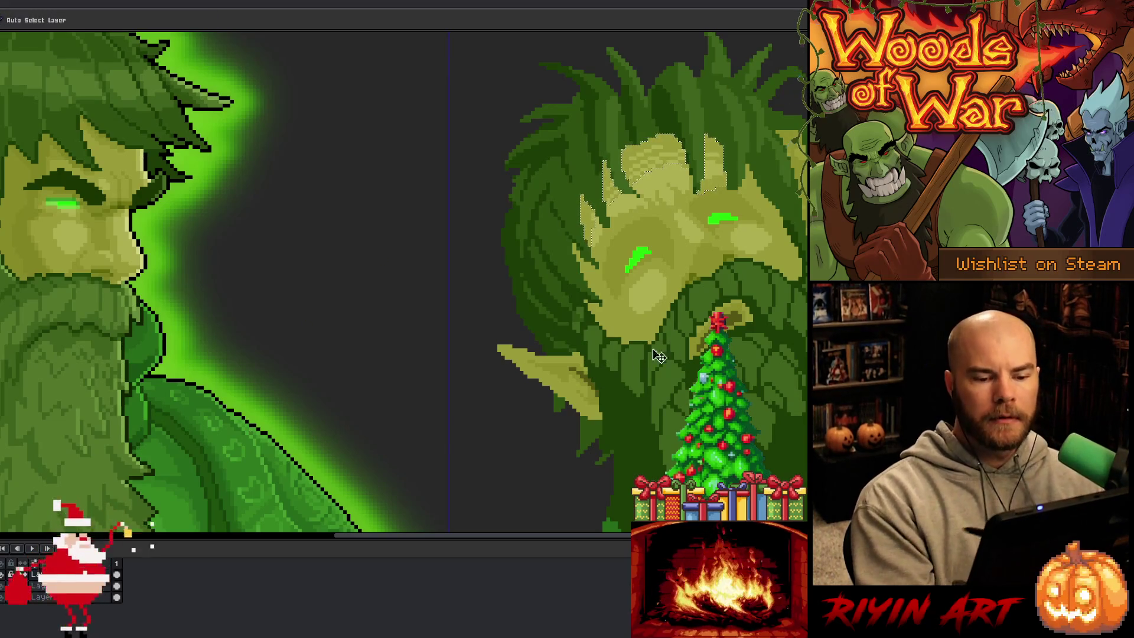
mouse_move(786, 331)
mouse_down()
mouse_move(754, 299)
mouse_move(678, 299)
mouse_move(673, 278)
mouse_up()
key(b)
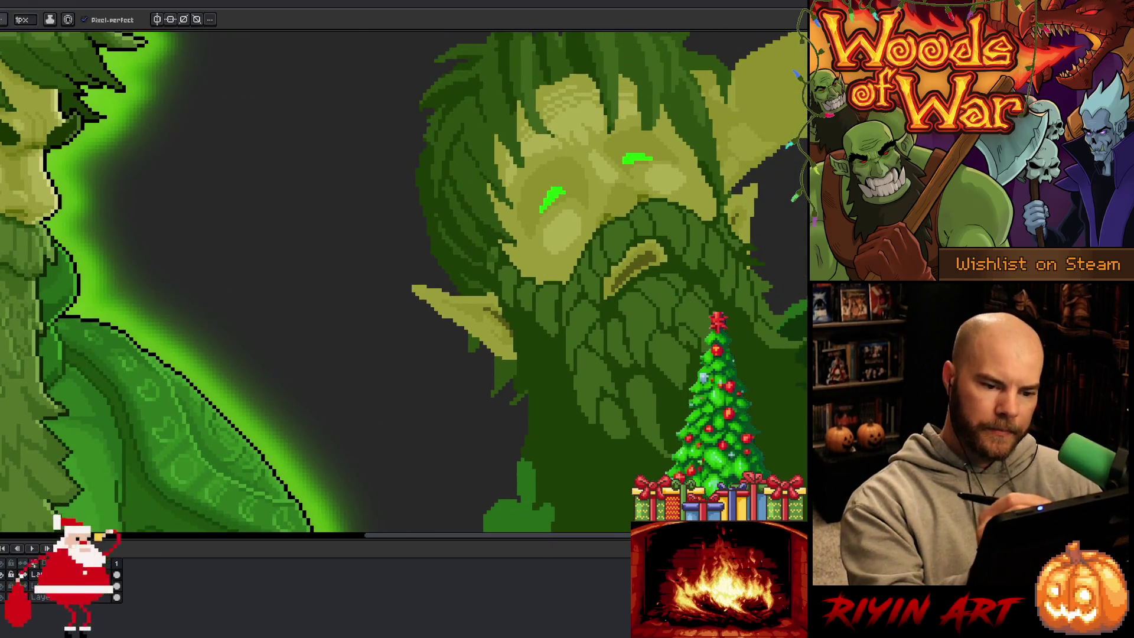
- Shift the lassoed eye area one pixel left, then lighten the dark arc above the left eye
key(m)
drag(556, 176, 580, 184)
mouse_move(589, 226)
mouse_down()
mouse_move(527, 247)
mouse_move(552, 177)
mouse_up()
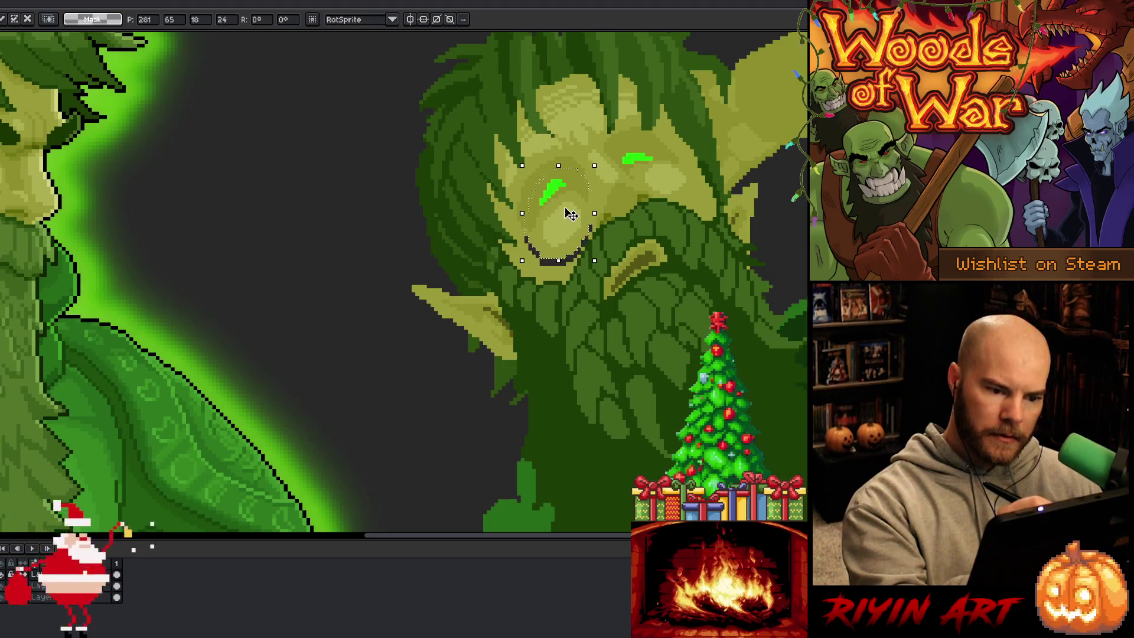
mouse_move(577, 234)
mouse_down()
mouse_move(540, 263)
mouse_move(567, 171)
mouse_up()
key(ctrl+d)
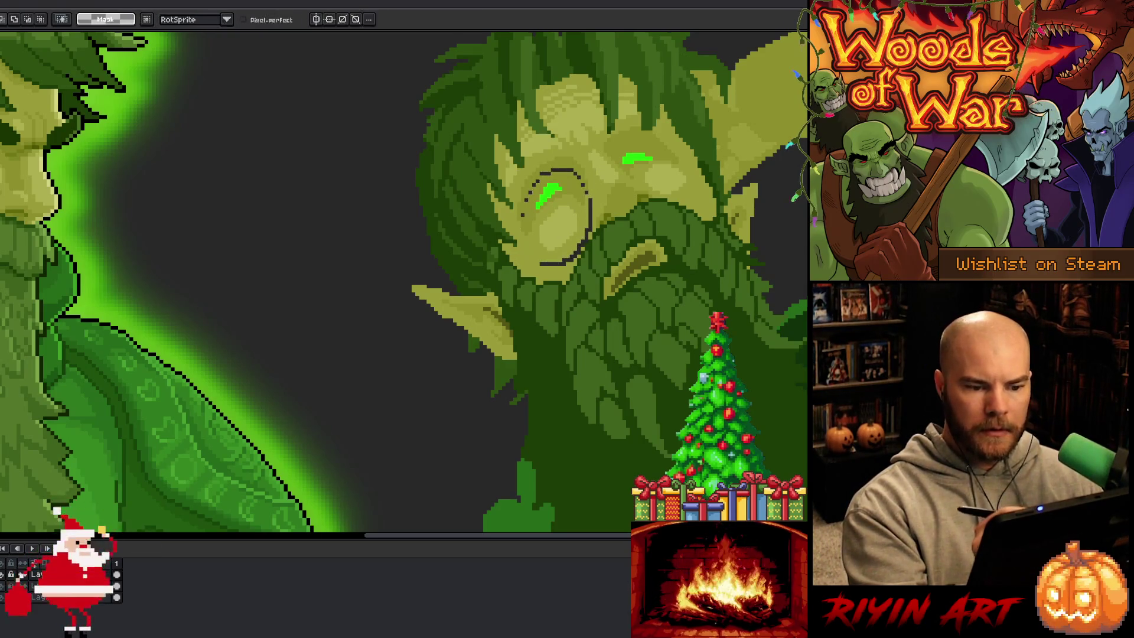
key(b)
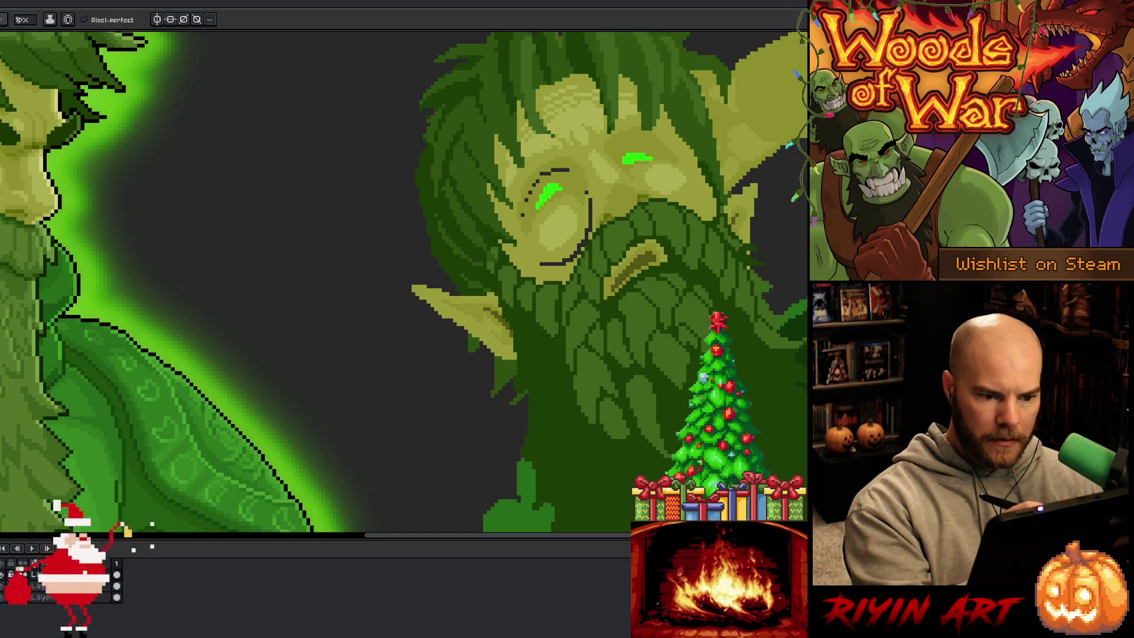
drag(567, 170, 542, 175)
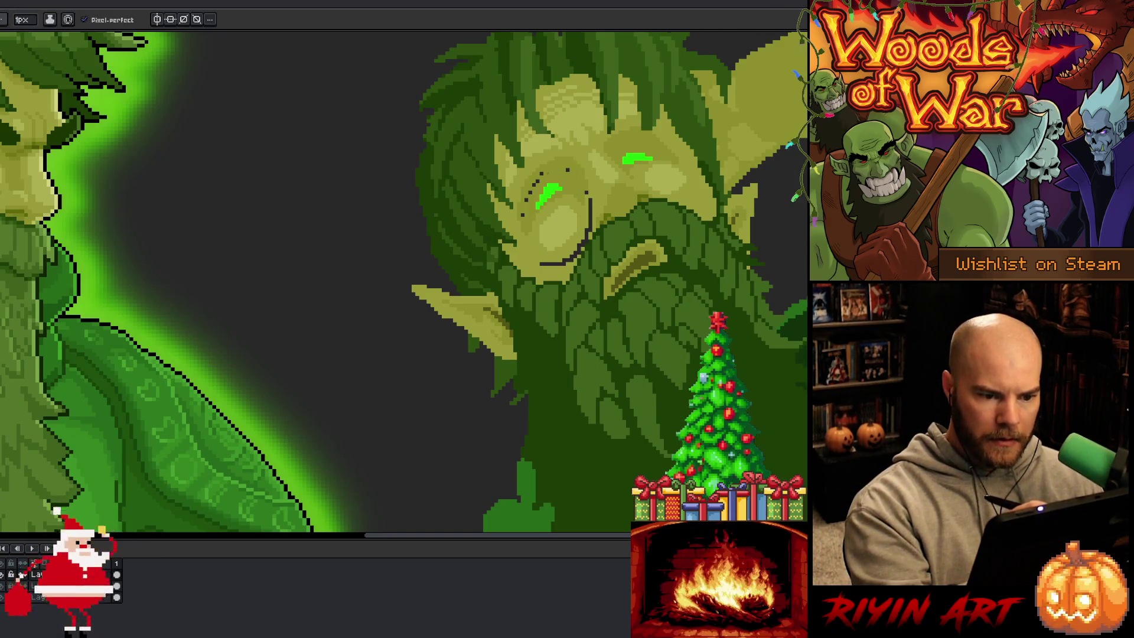
- Darken a few hair pixels and paint skin tone over the dark line by the nose
drag(549, 131, 544, 137)
alt+click(567, 170)
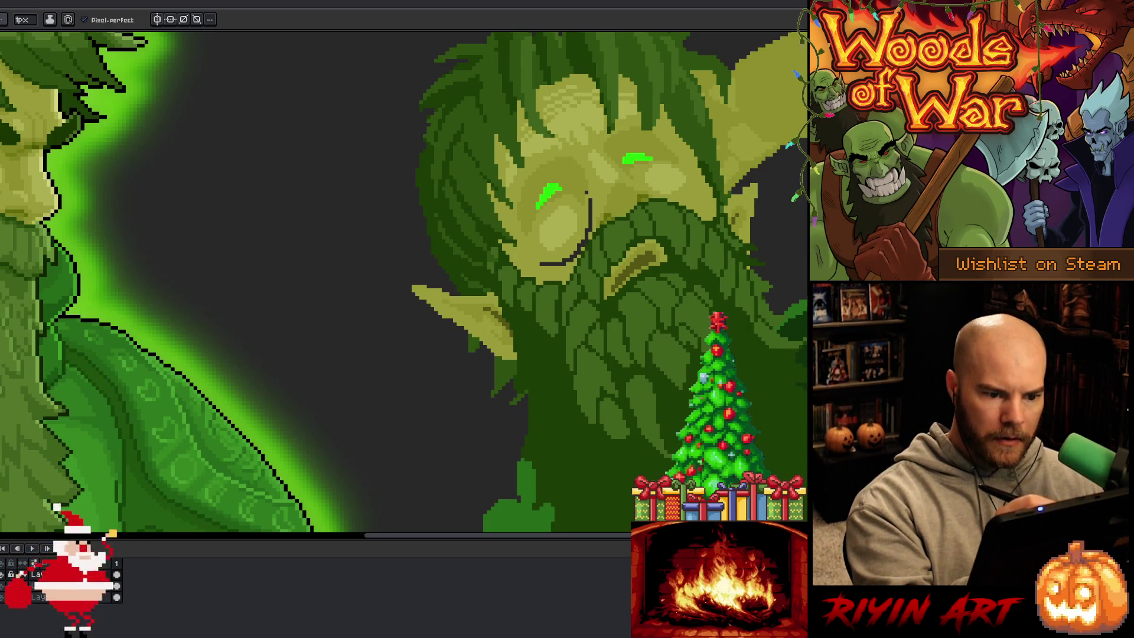
alt+click(598, 187)
drag(590, 204, 591, 225)
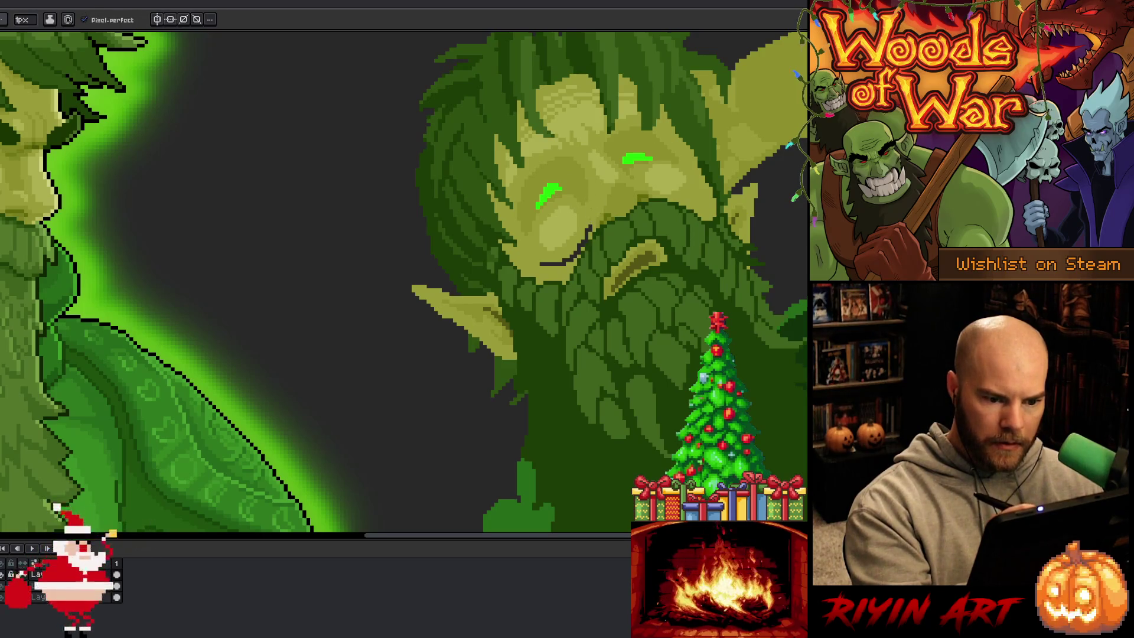
alt+click(581, 241)
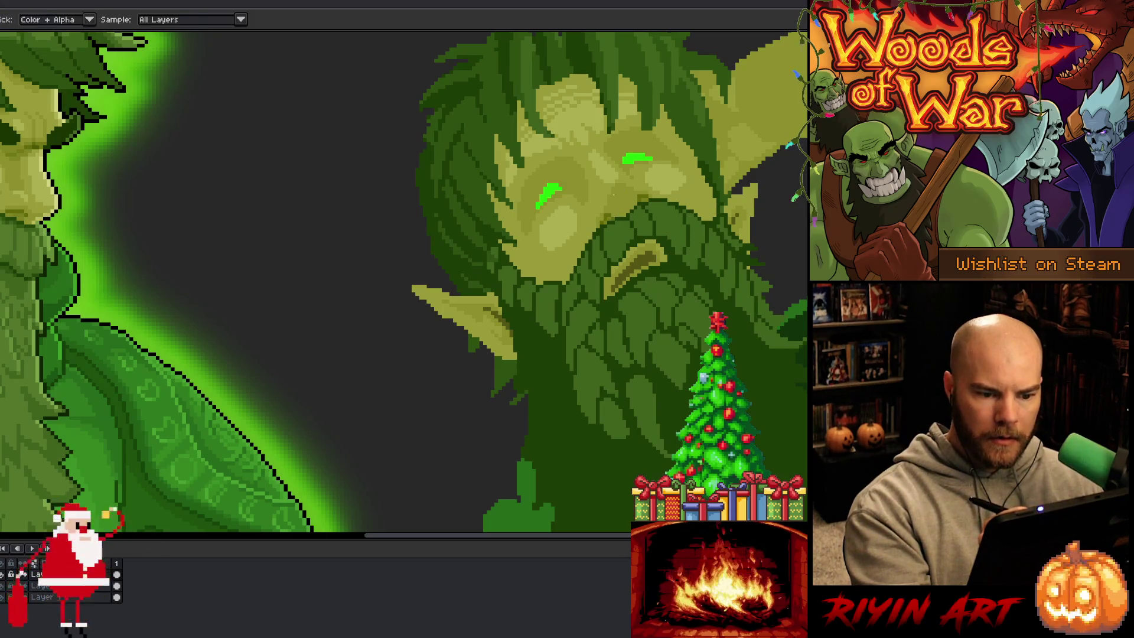
- Magic-wand select the face region by colour, fill it, then deselect
key(w)
click(564, 271)
key(Delete)
key(b)
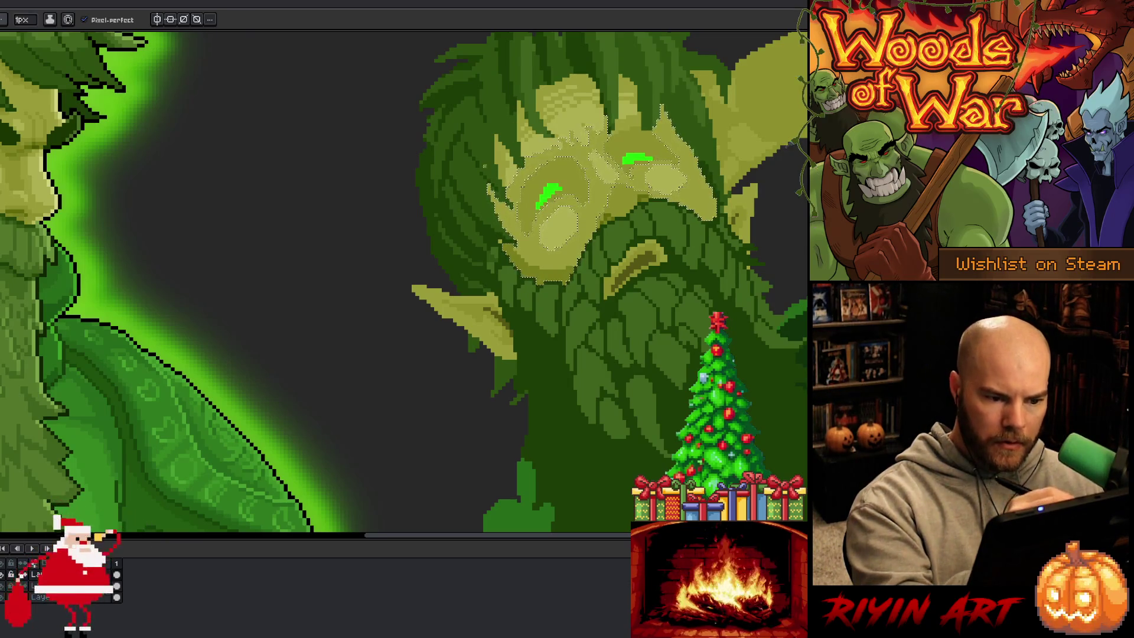
key(g)
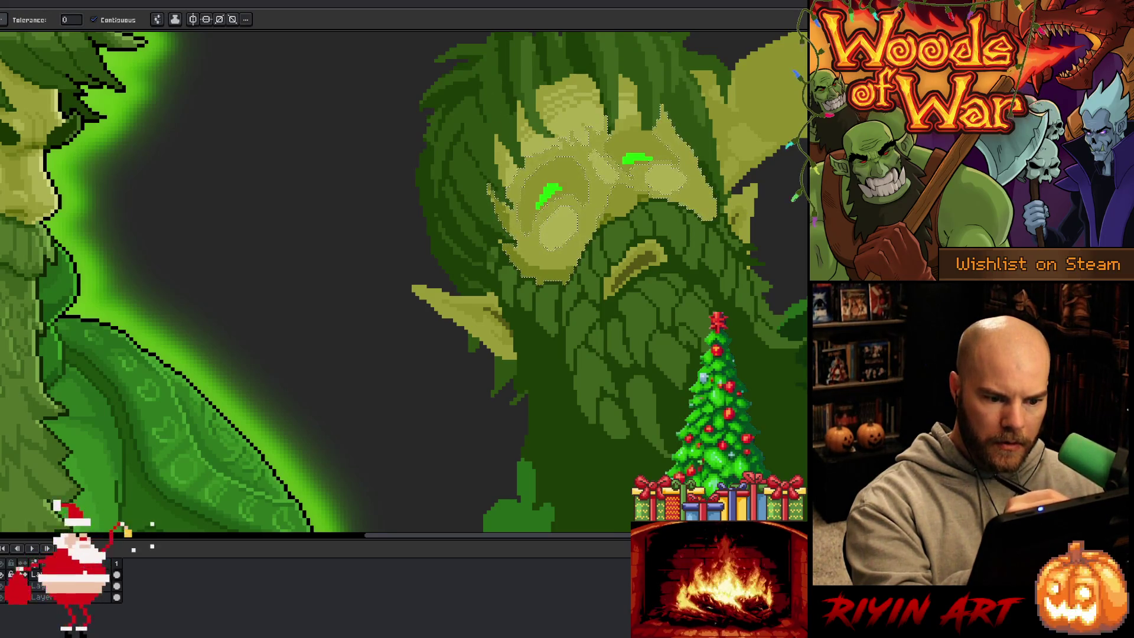
key(ctrl+d)
key(b)
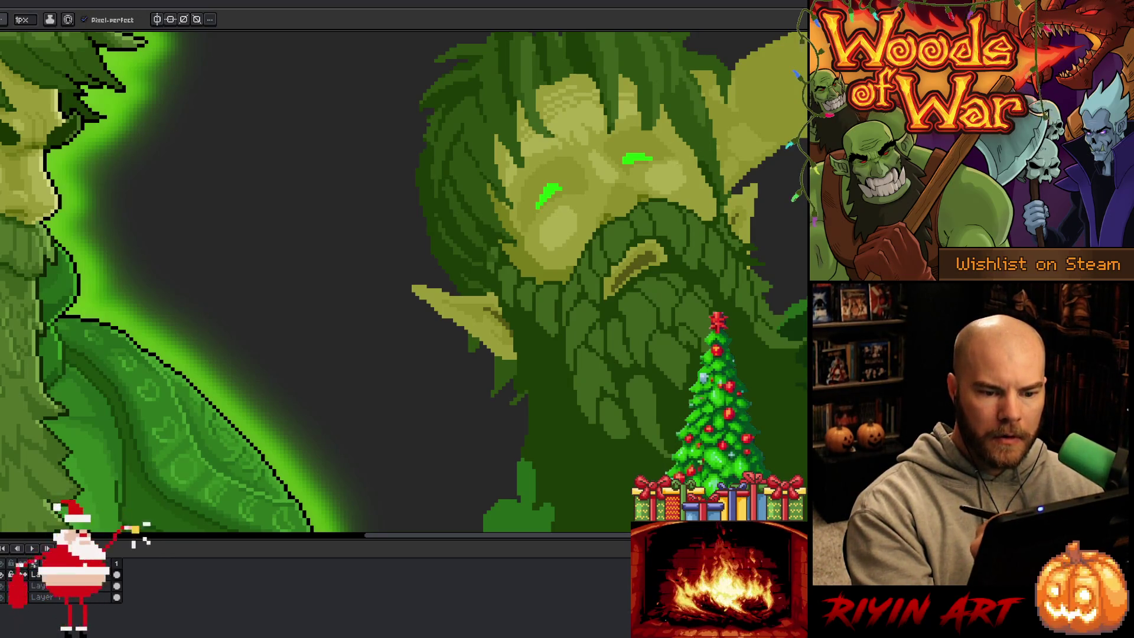
- Sample two more face colours, try the fill, and pan to show more of the face
alt+click(569, 208)
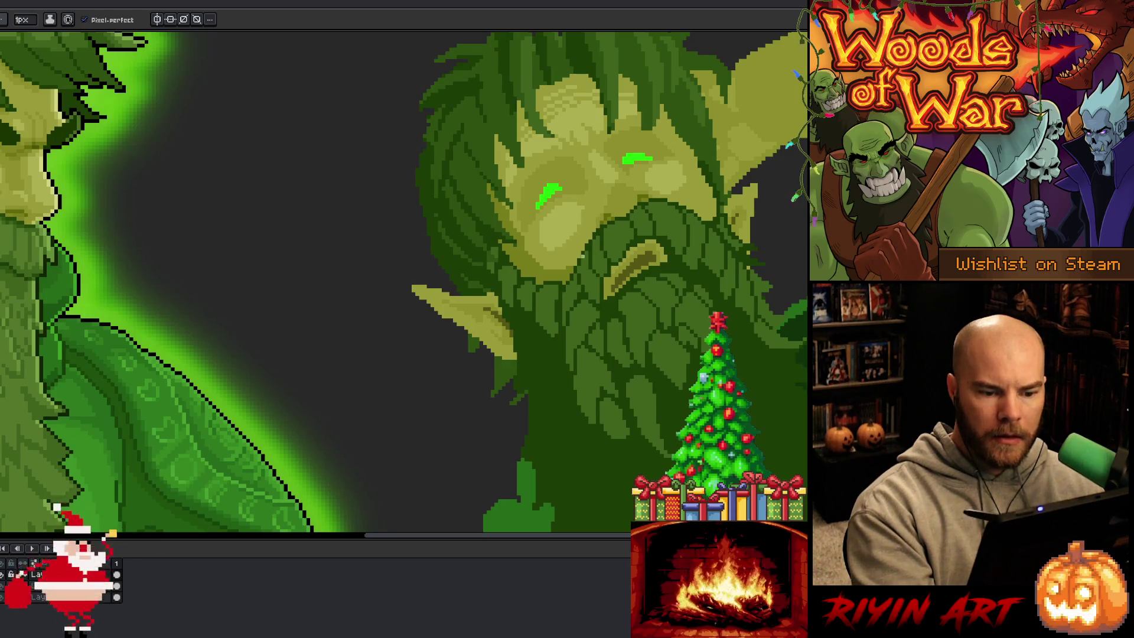
alt+click(590, 227)
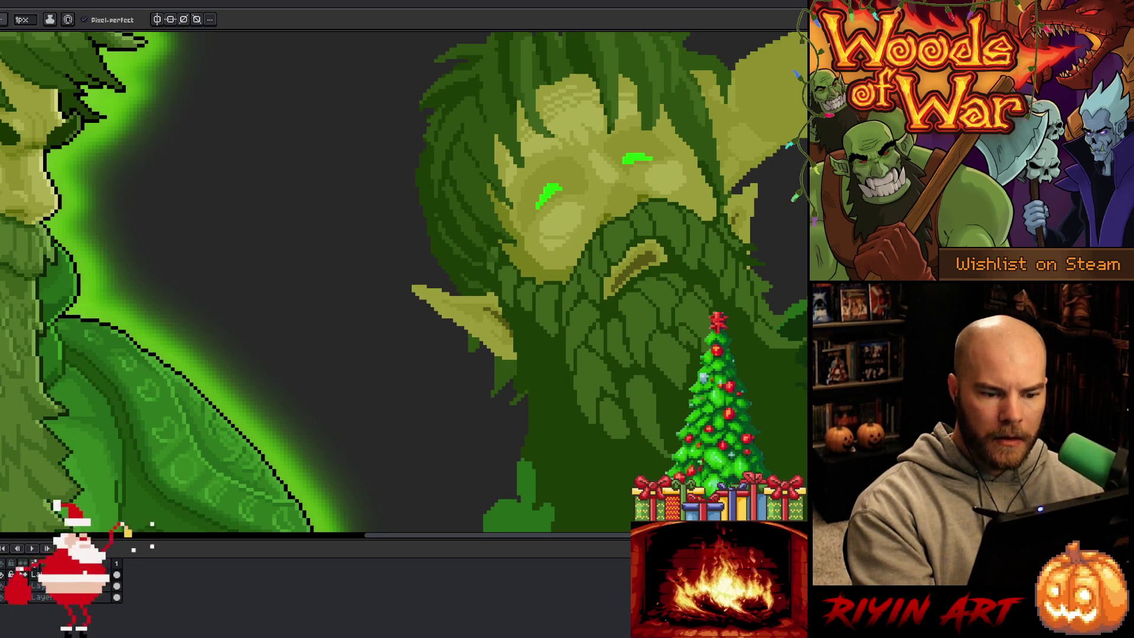
key(g)
key(b)
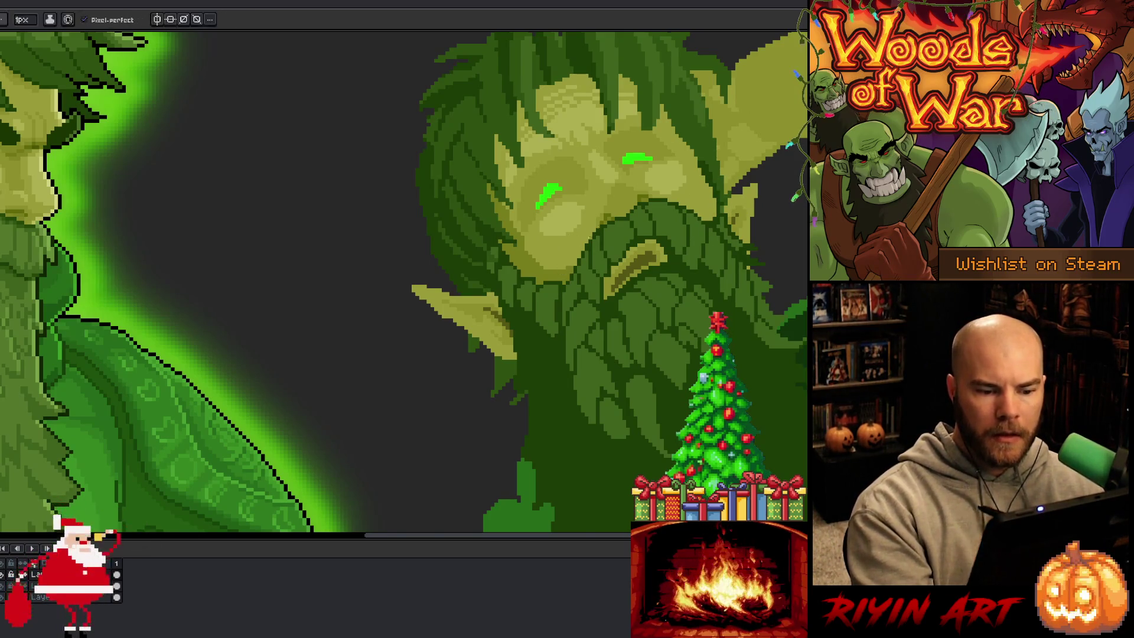
mouse_move(632, 261)
mouse_down()
mouse_move(765, 272)
mouse_move(660, 288)
mouse_up()
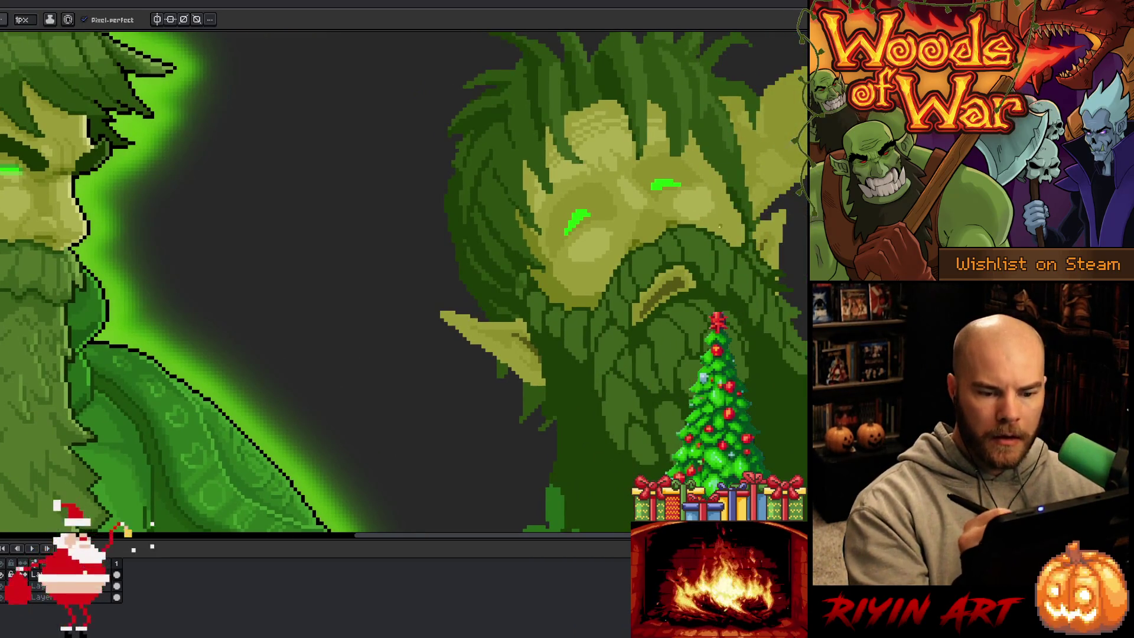
- Lasso the right elf's face, then clear the selection with Ctrl+D
key(q)
drag(728, 210, 732, 208)
key(b)
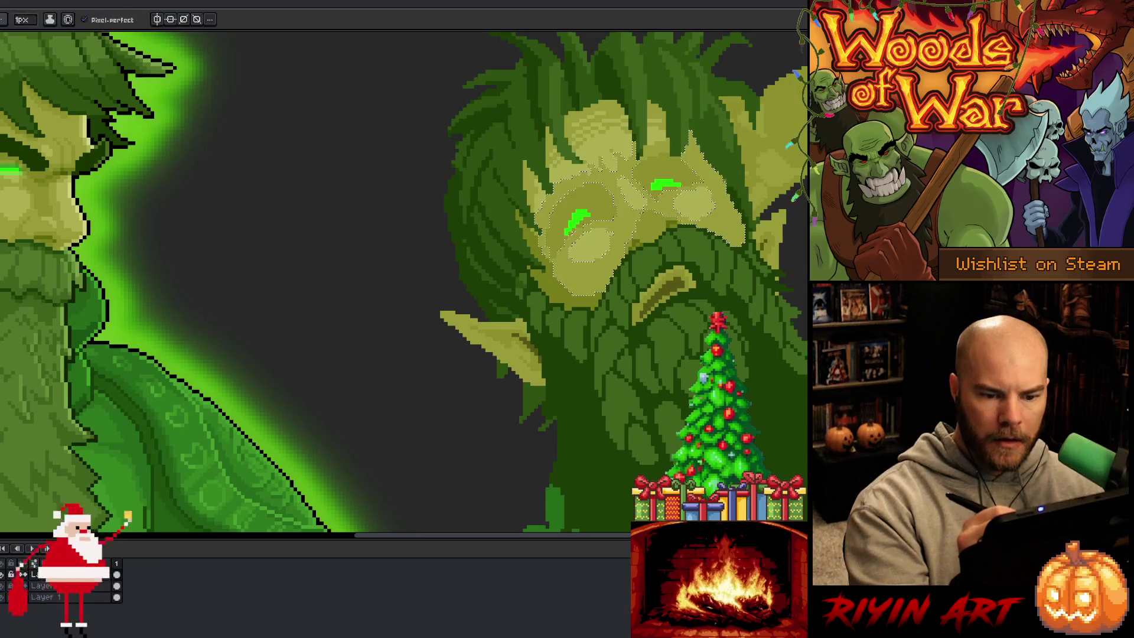
key(g)
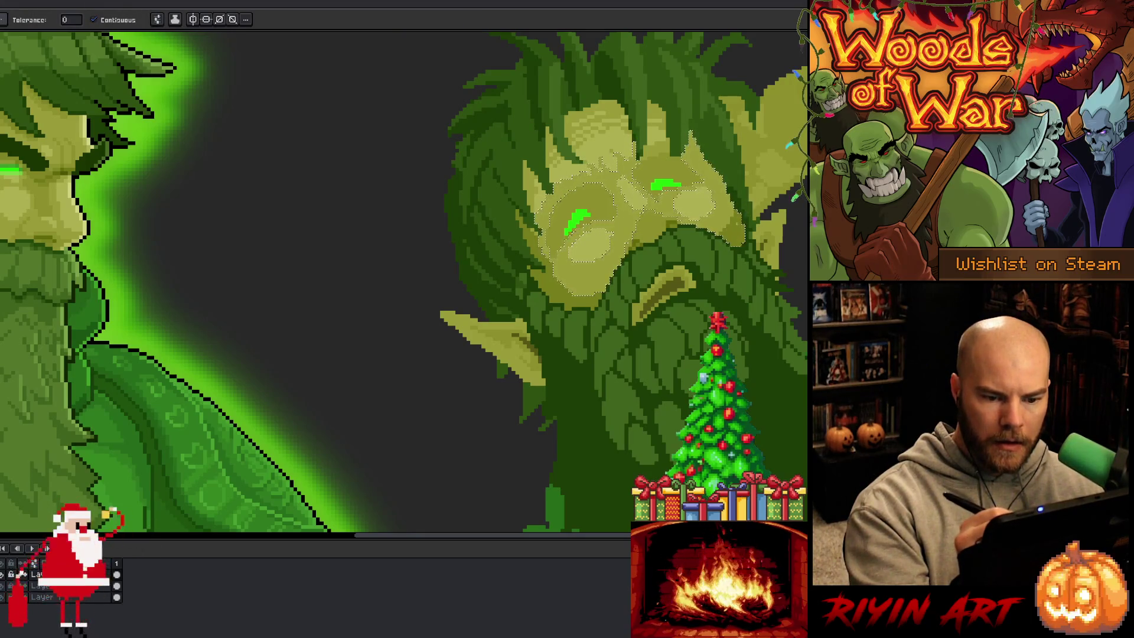
key(ctrl+d)
key(b)
- Set the brush size to 4px and pan until both characters' faces are visible
click(24, 19)
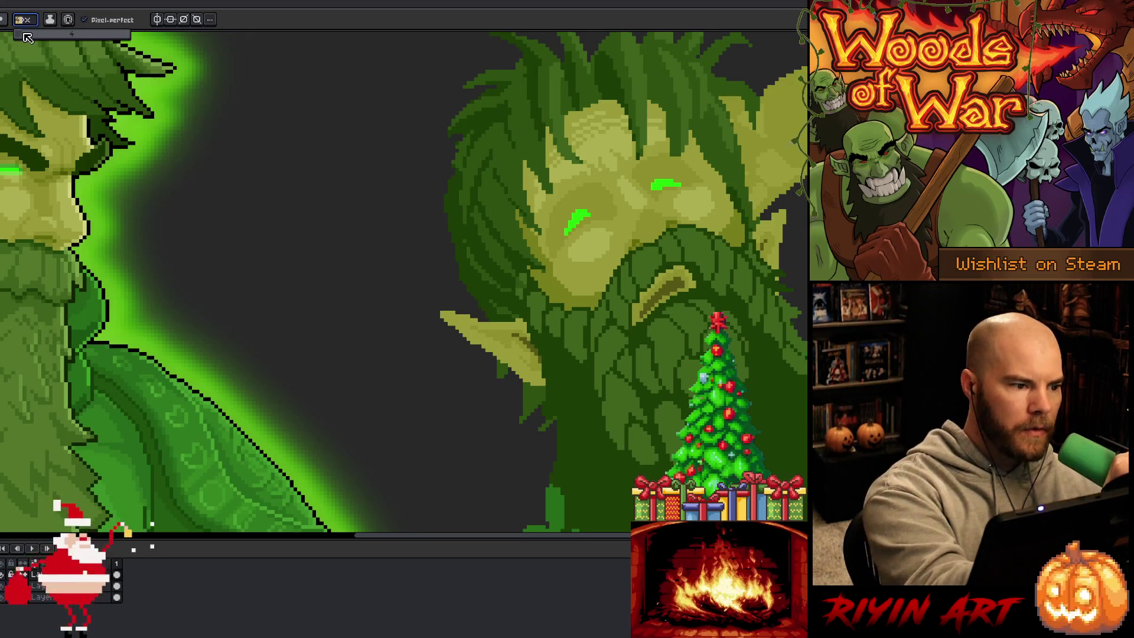
drag(40, 33, 23, 34)
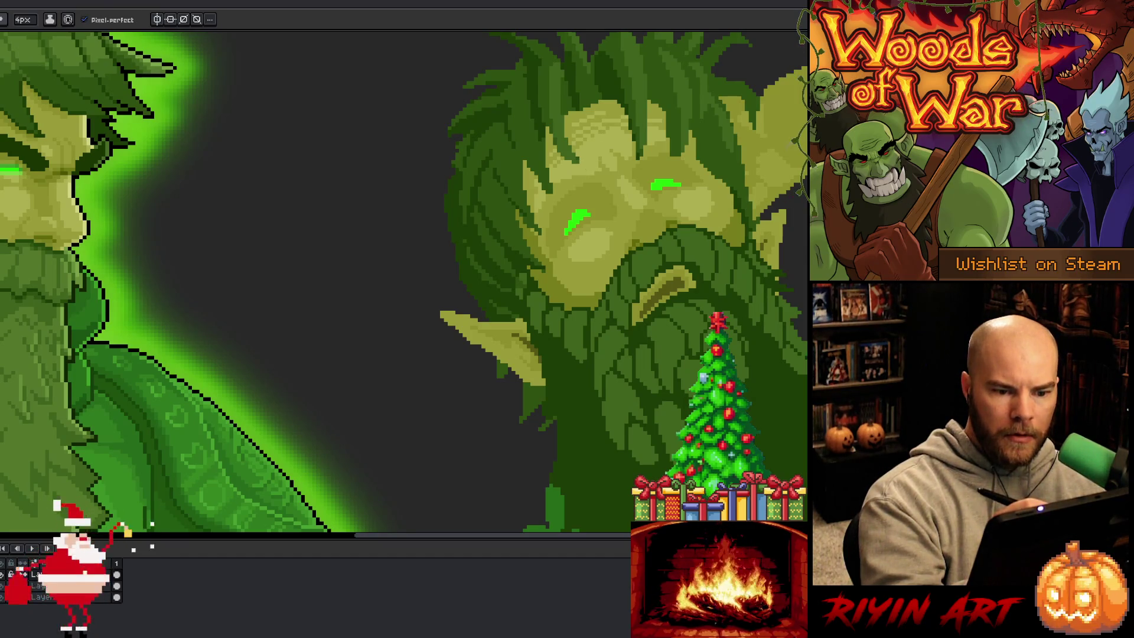
drag(583, 196, 654, 214)
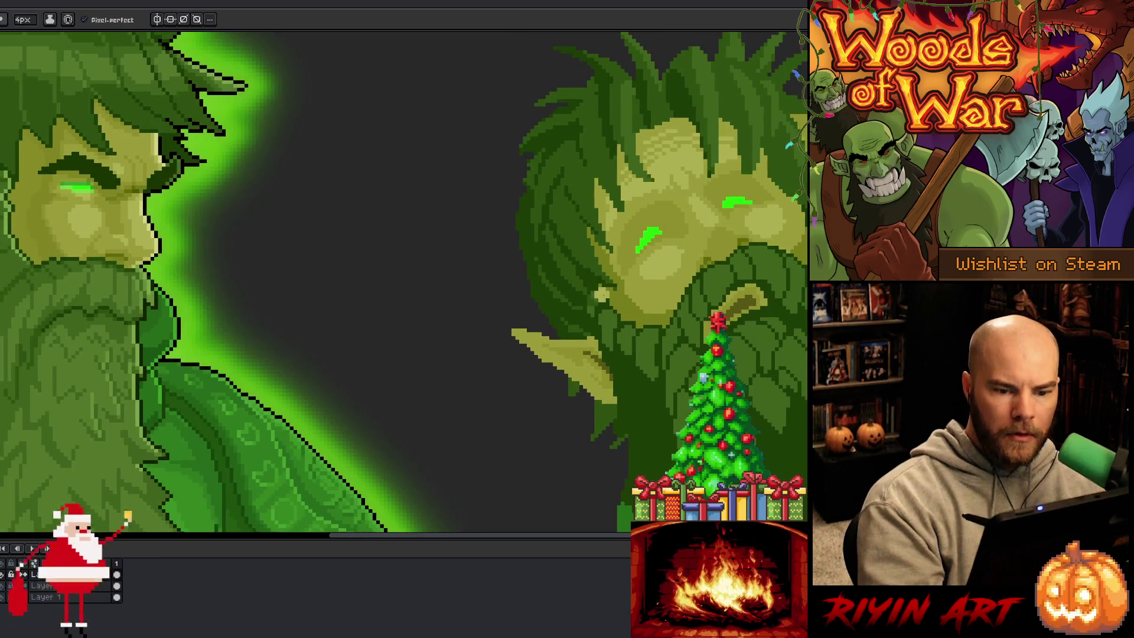
- With a 1px brush and sampled dark green, draw the brow line and nose/cheek shading
key(minus)
key(minus)
key(minus)
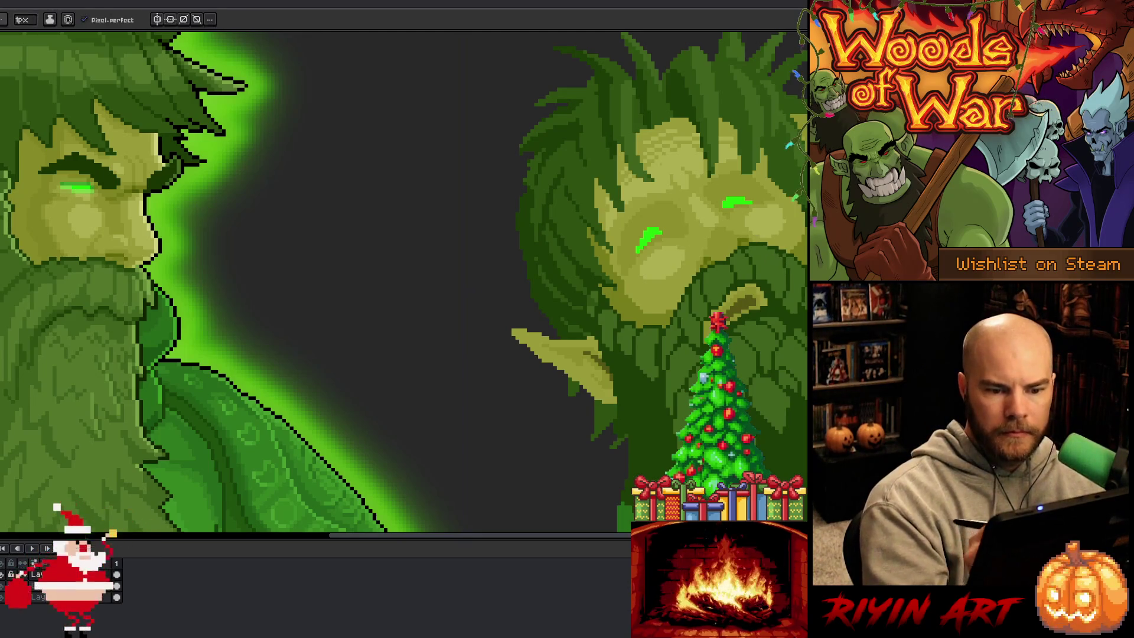
key(i)
alt+click(165, 174)
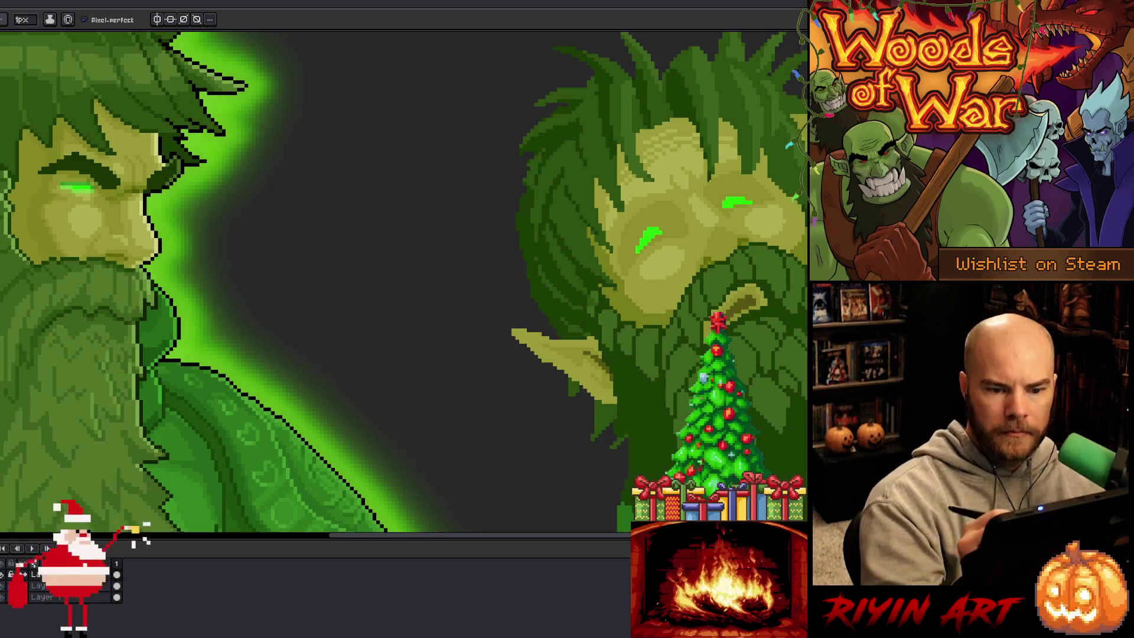
mouse_move(701, 194)
mouse_down()
mouse_move(739, 166)
mouse_move(708, 195)
mouse_move(659, 190)
mouse_move(625, 203)
mouse_up()
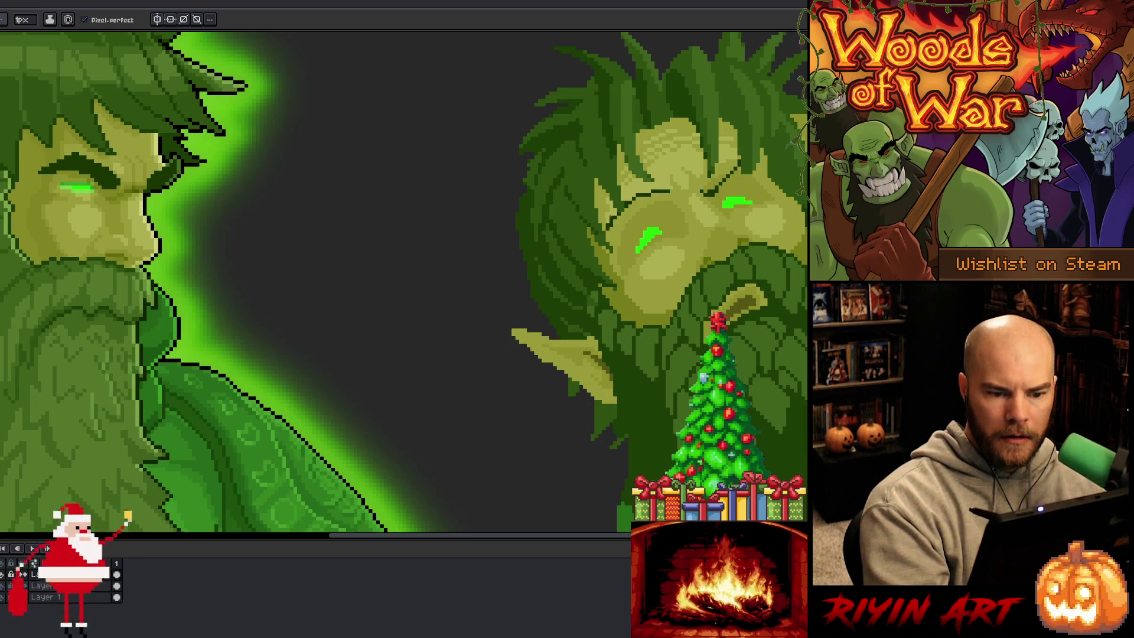
drag(607, 226, 601, 242)
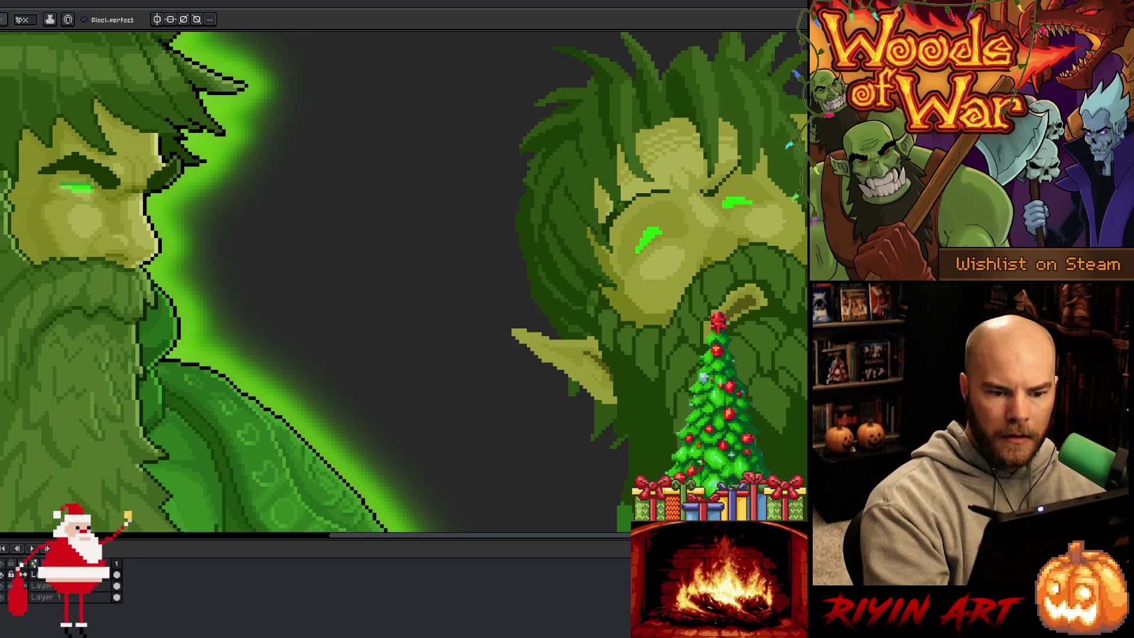
drag(626, 195, 620, 199)
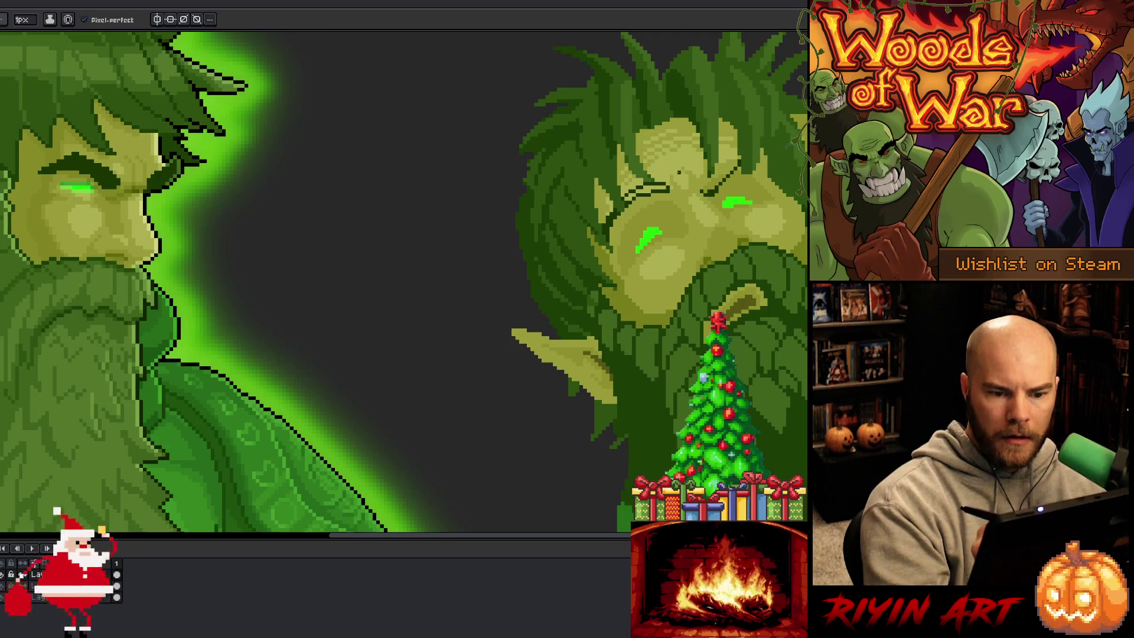
- Redraw the dark diagonal stroke over the right druid's brow for a furrowed look
key(g)
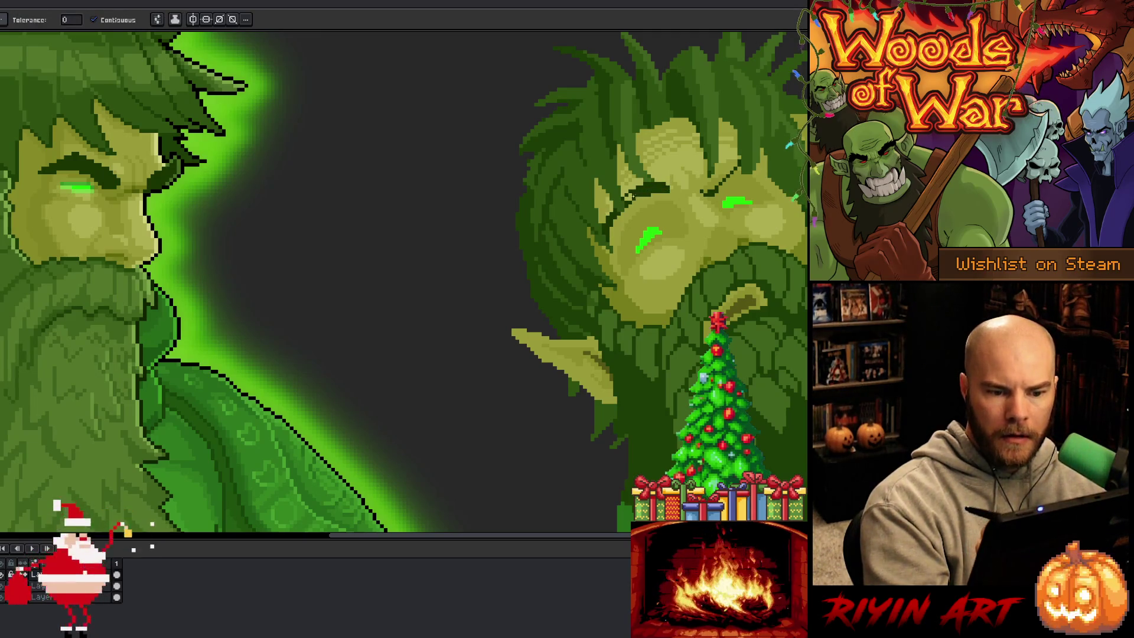
key(b)
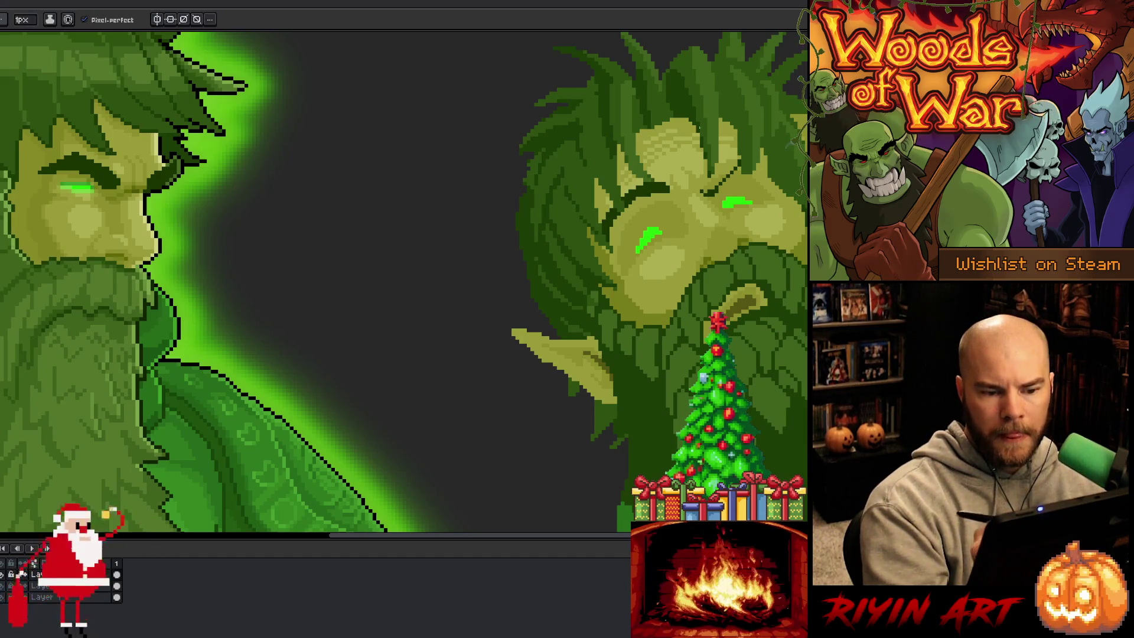
drag(707, 186, 731, 167)
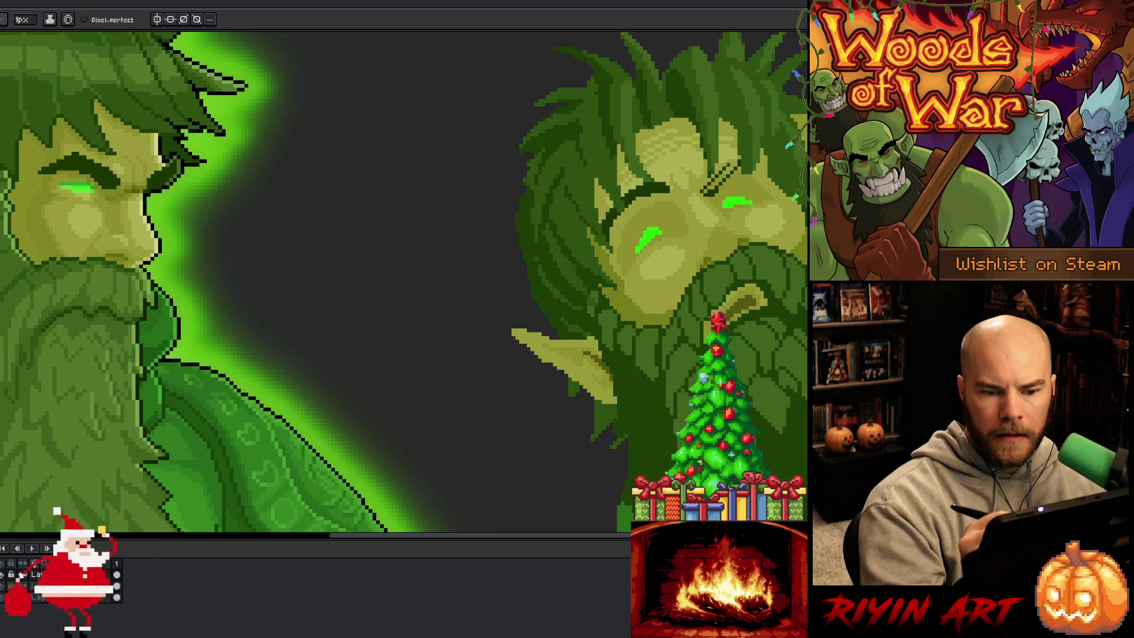
key(g)
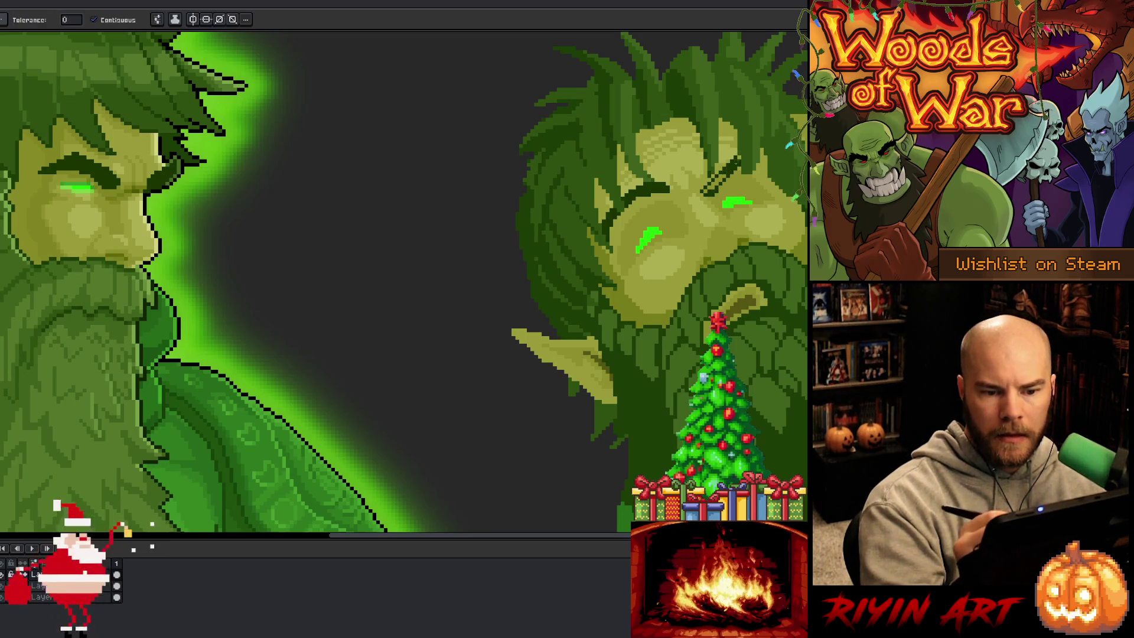
key(b)
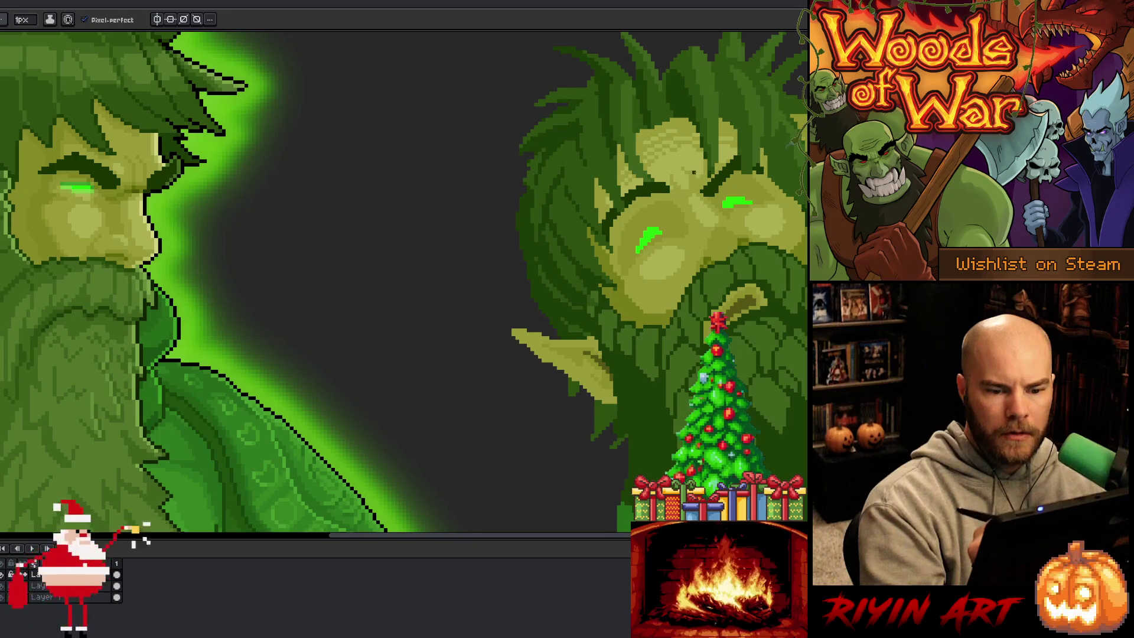
key(i)
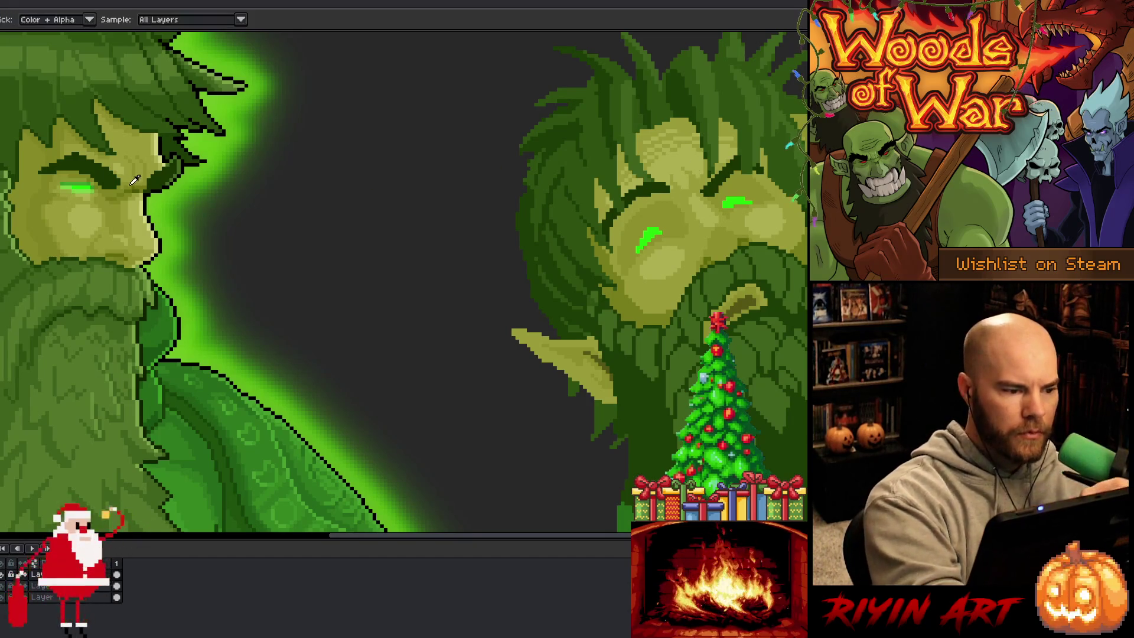
key(b)
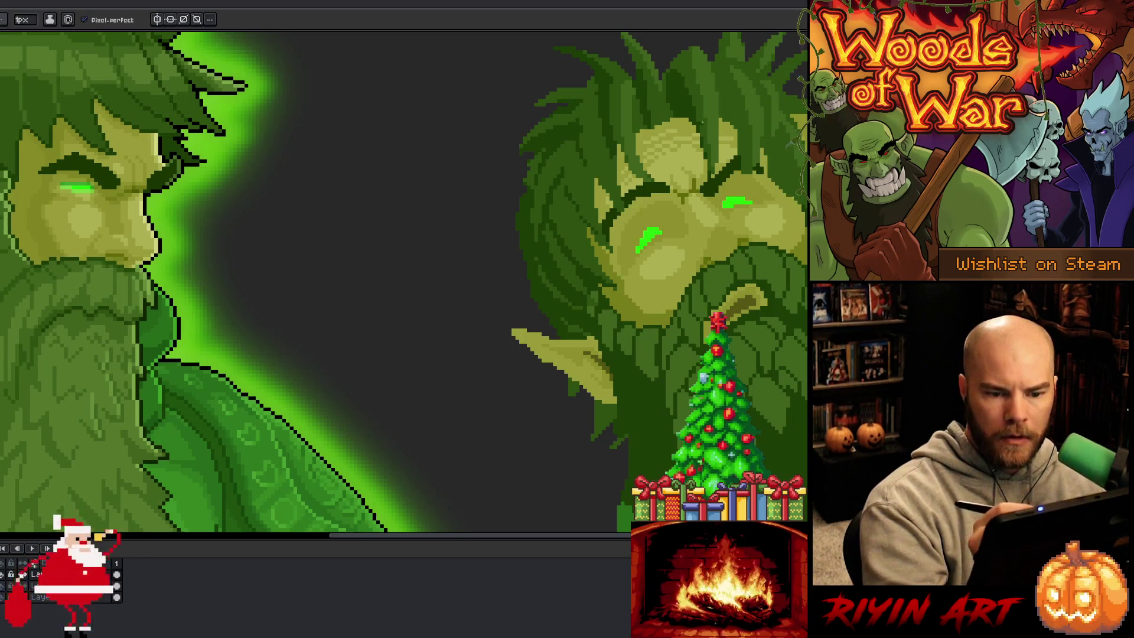
key(alt)
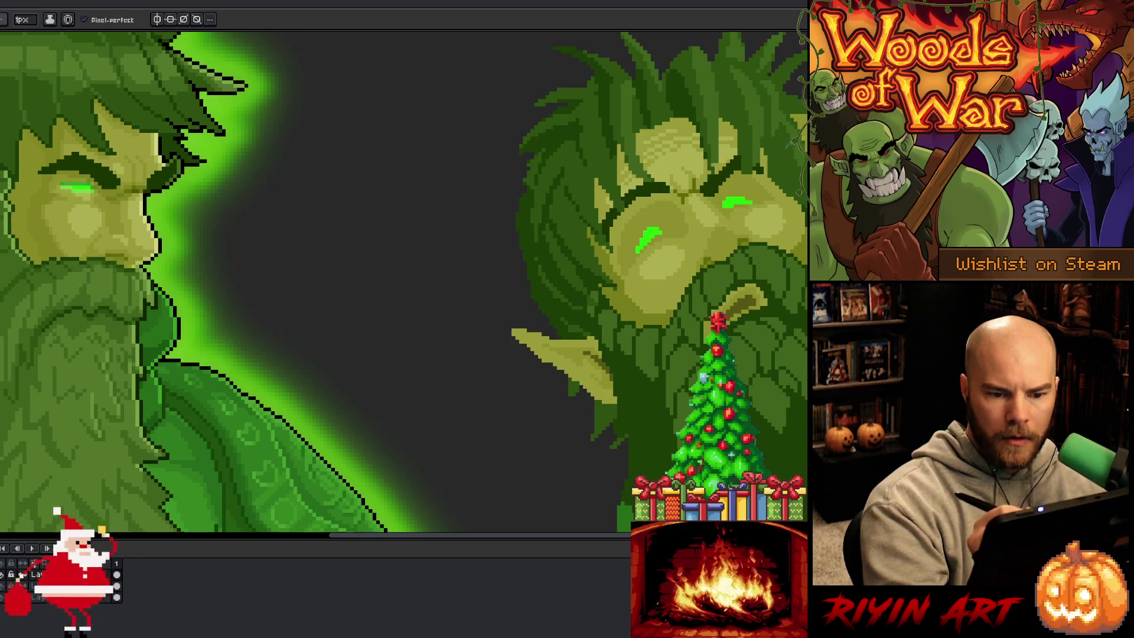
key(alt)
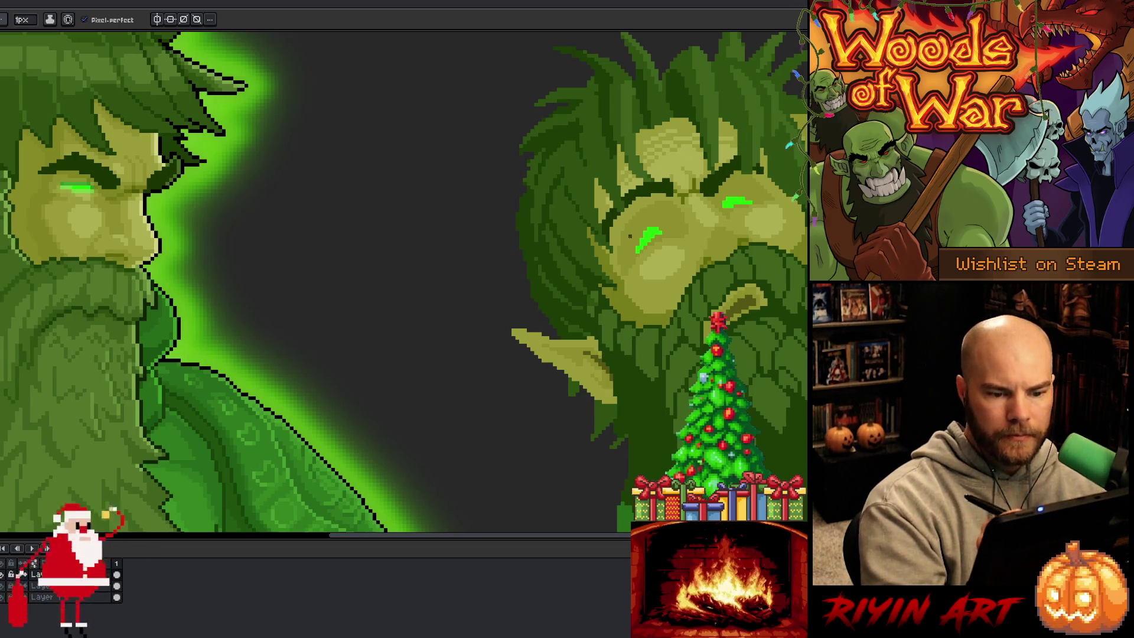
mouse_move(736, 267)
mouse_down()
mouse_move(702, 255)
mouse_move(716, 250)
mouse_up()
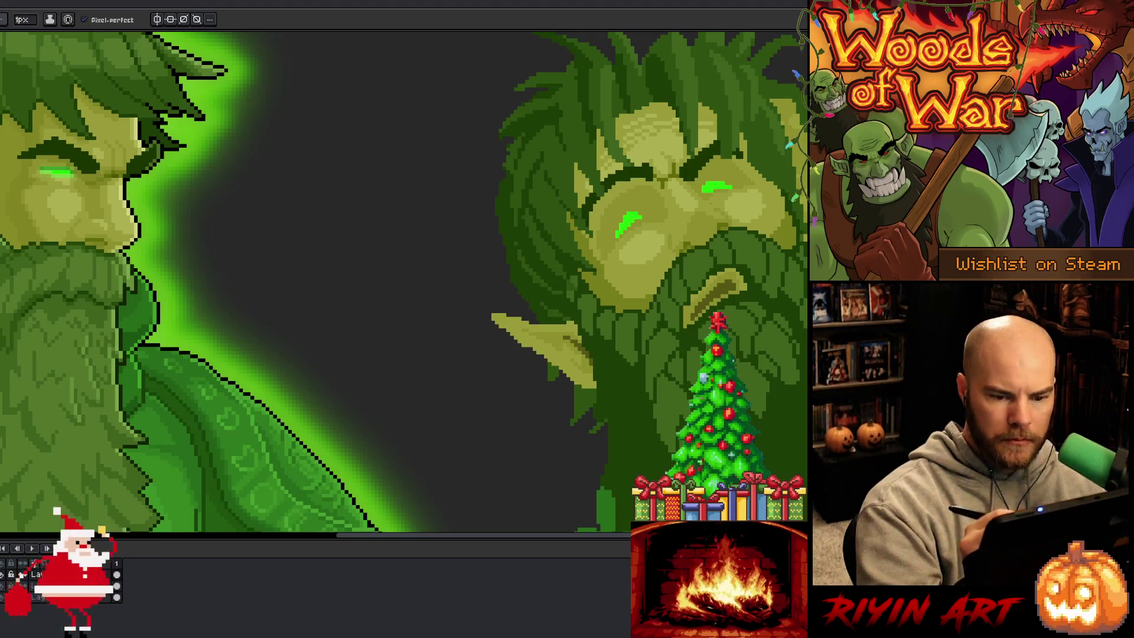
key(i)
key(b)
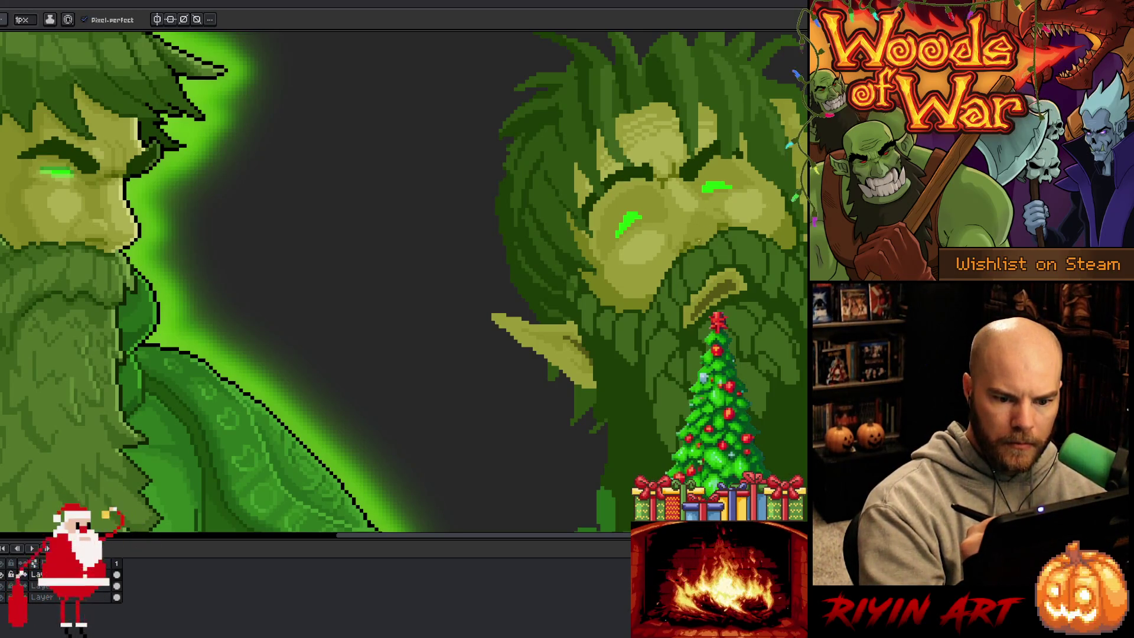
key(g)
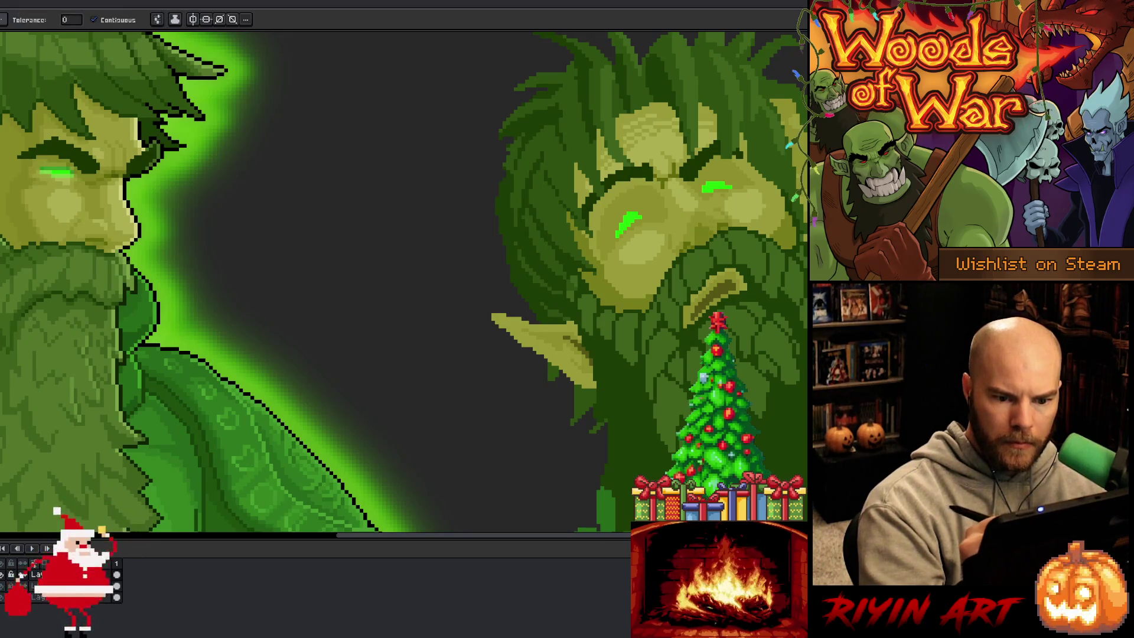
key(b)
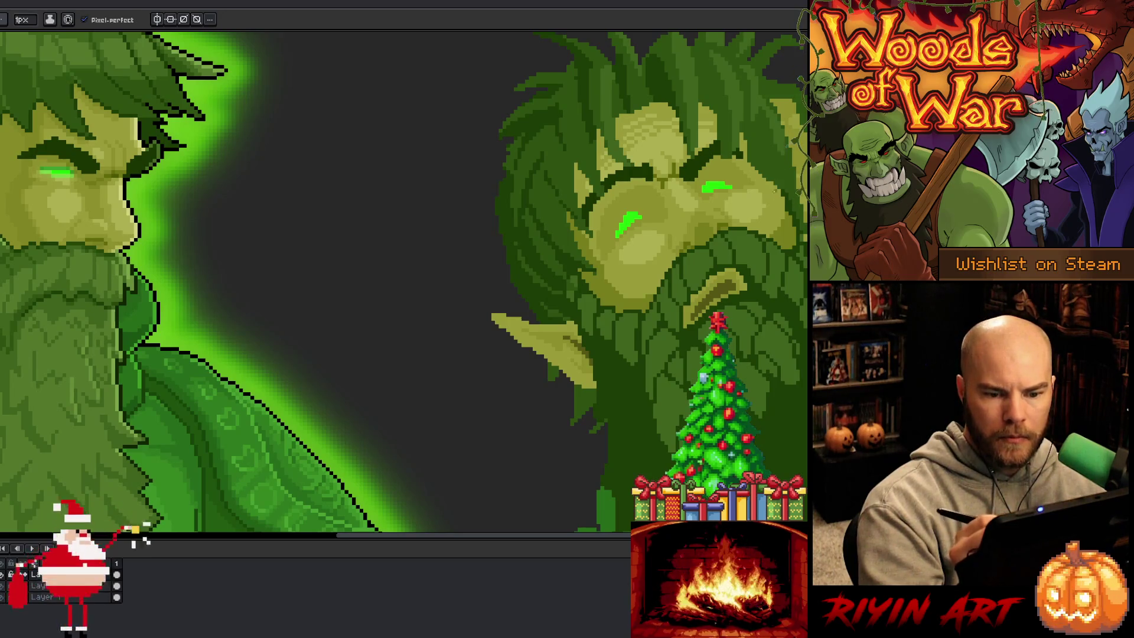
key(m)
key(b)
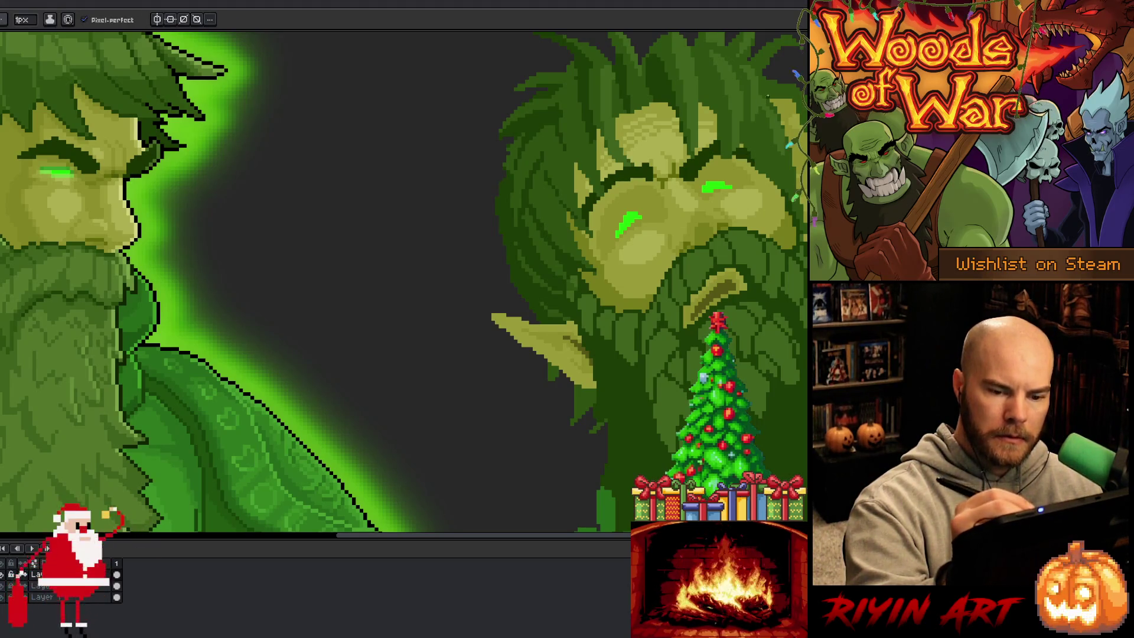
key(i)
key(b)
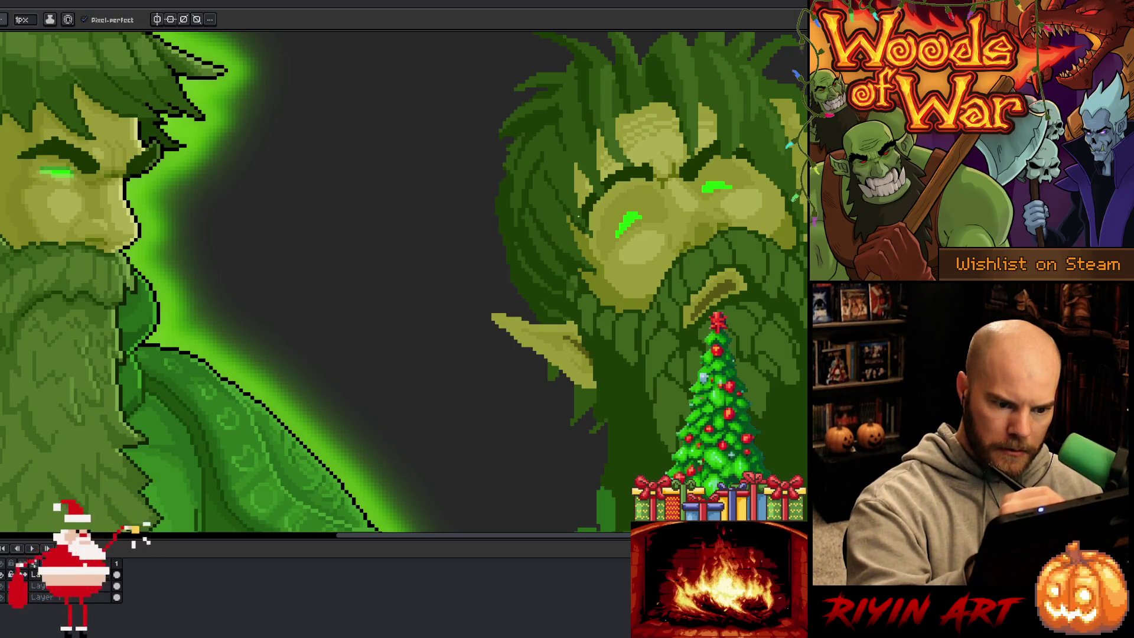
alt+click(582, 228)
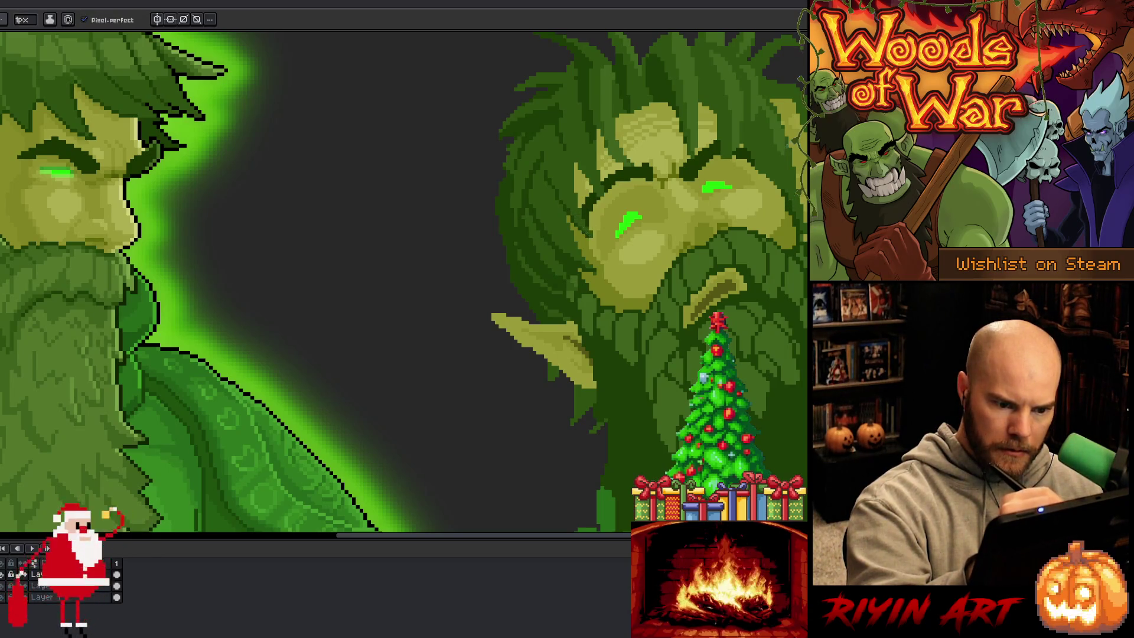
alt+click(566, 197)
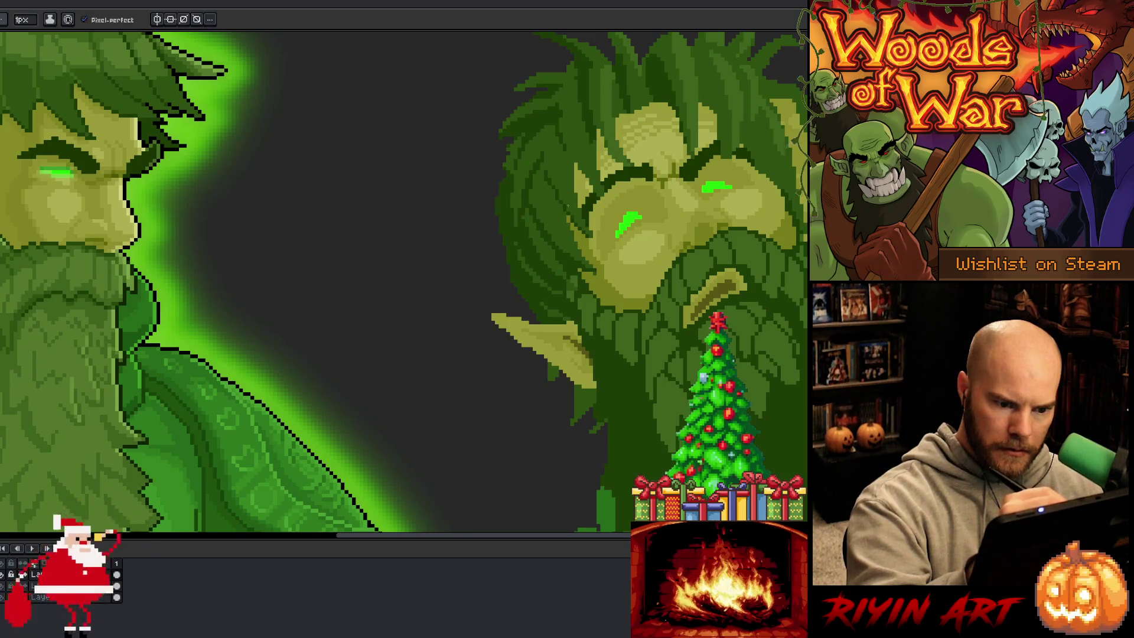
alt+click(570, 211)
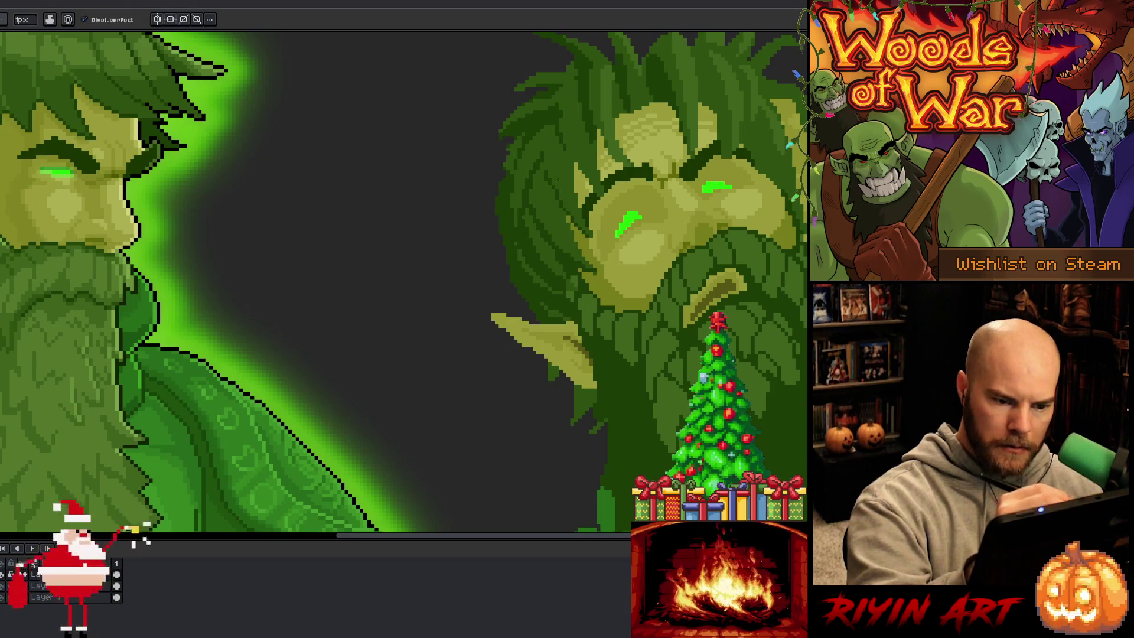
alt+click(569, 218)
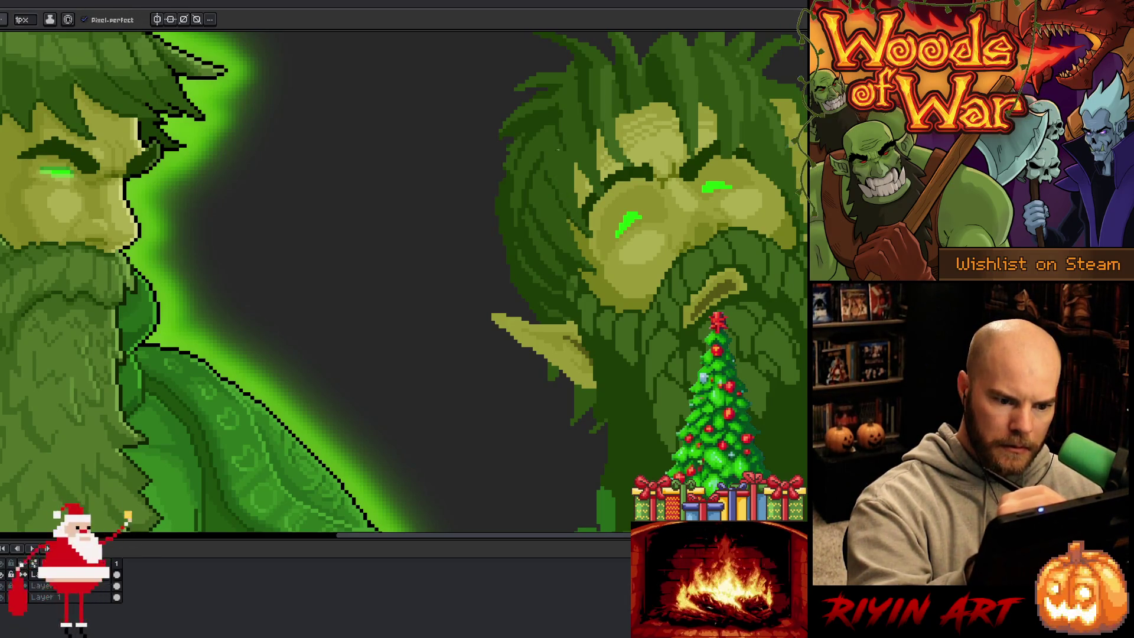
alt+click(556, 181)
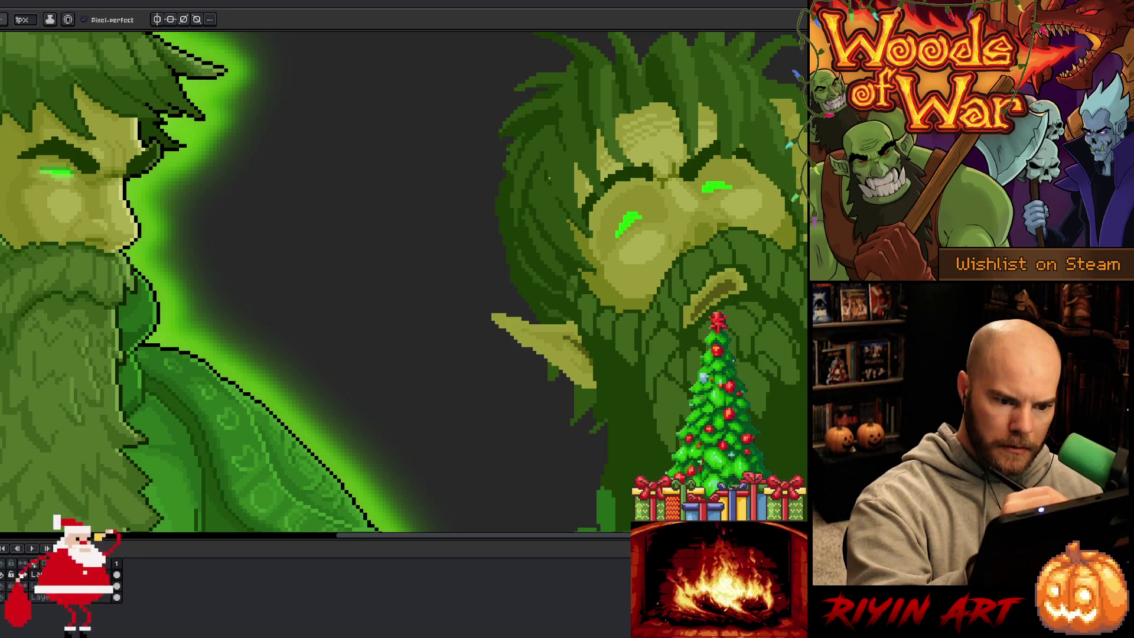
alt+click(565, 195)
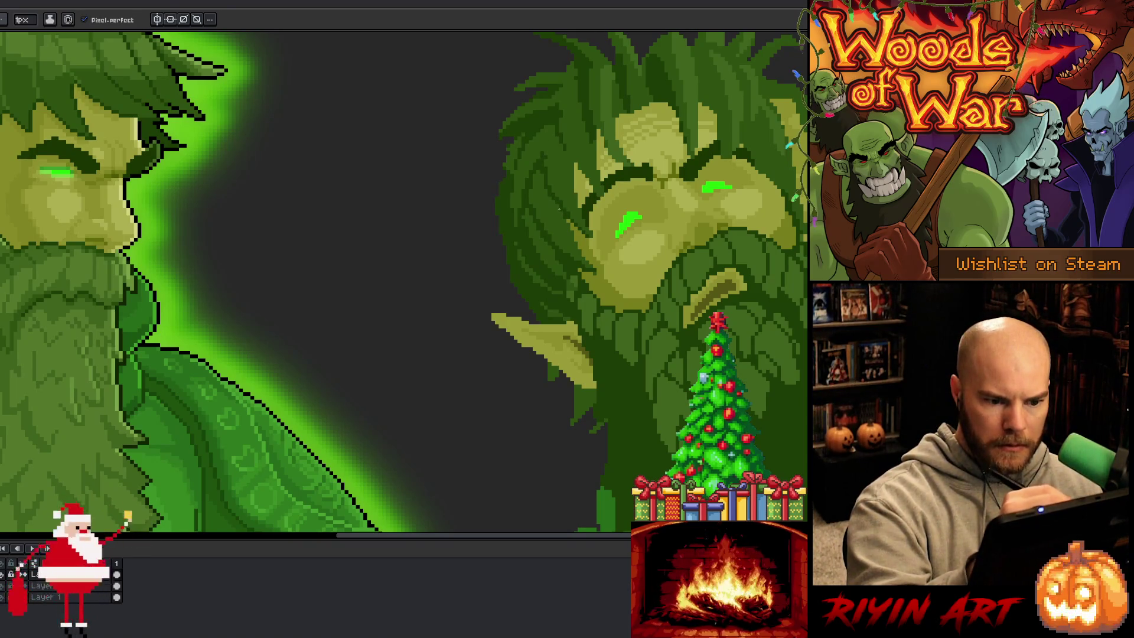
alt+click(547, 161)
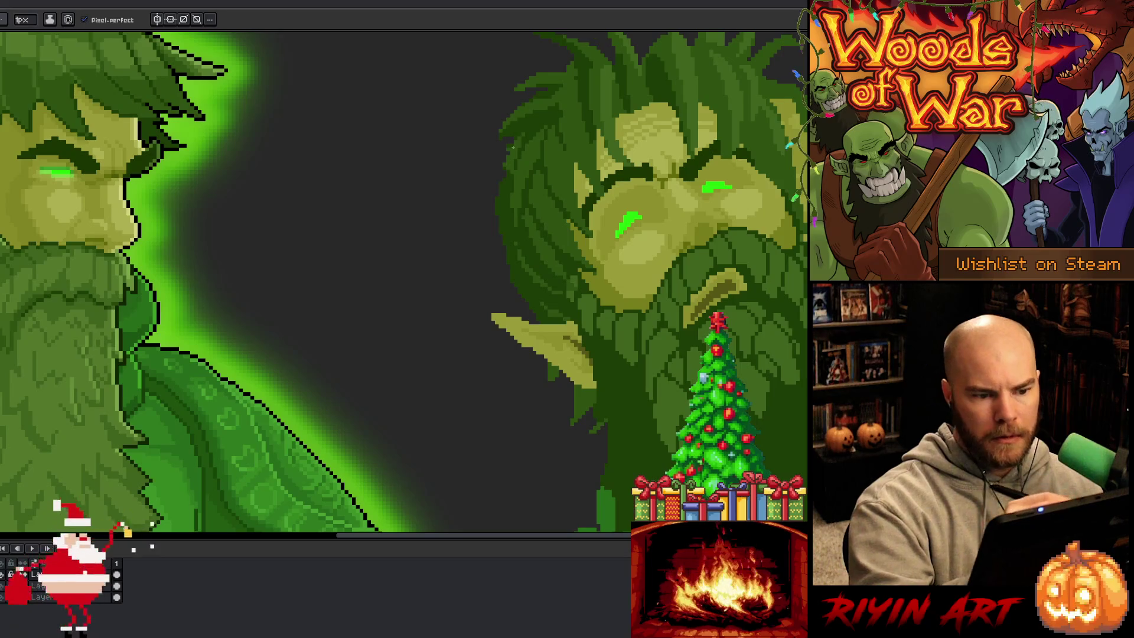
alt+click(515, 163)
alt+click(519, 146)
alt+click(513, 144)
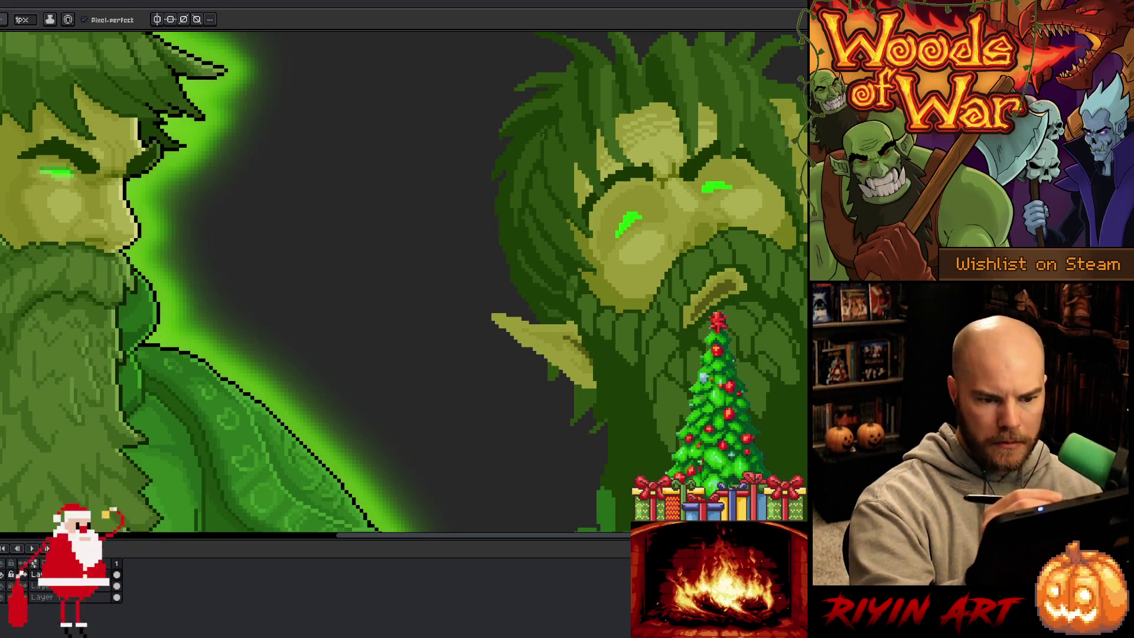
drag(531, 266, 420, 239)
key(g)
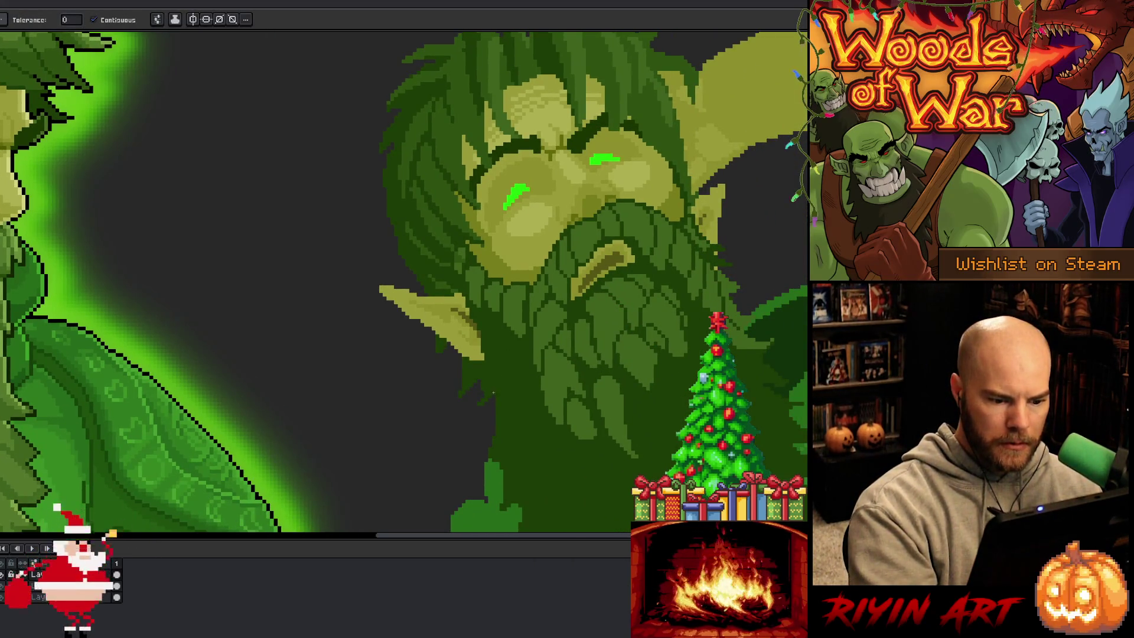
- Sample two green shades from the lower beard with the eyedropper
key(b)
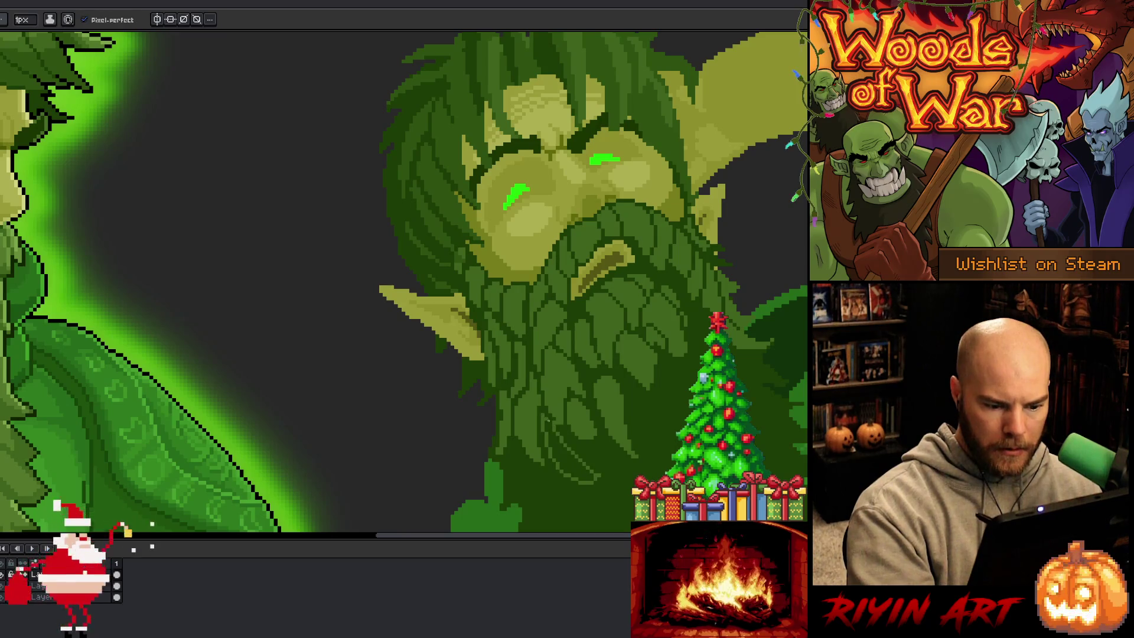
key(g)
key(b)
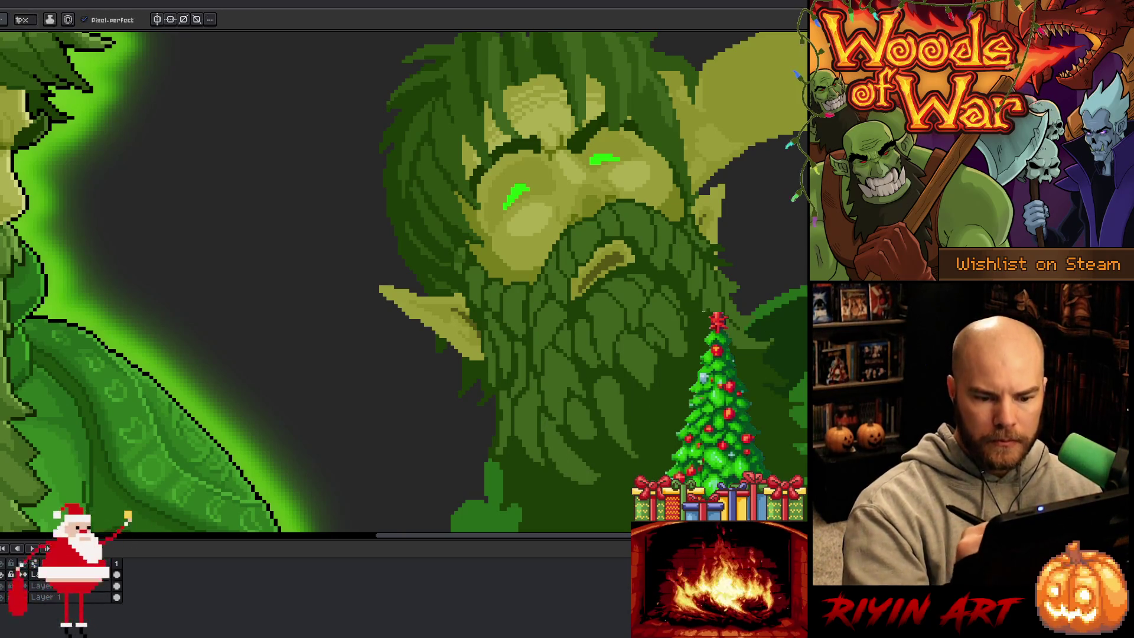
key(g)
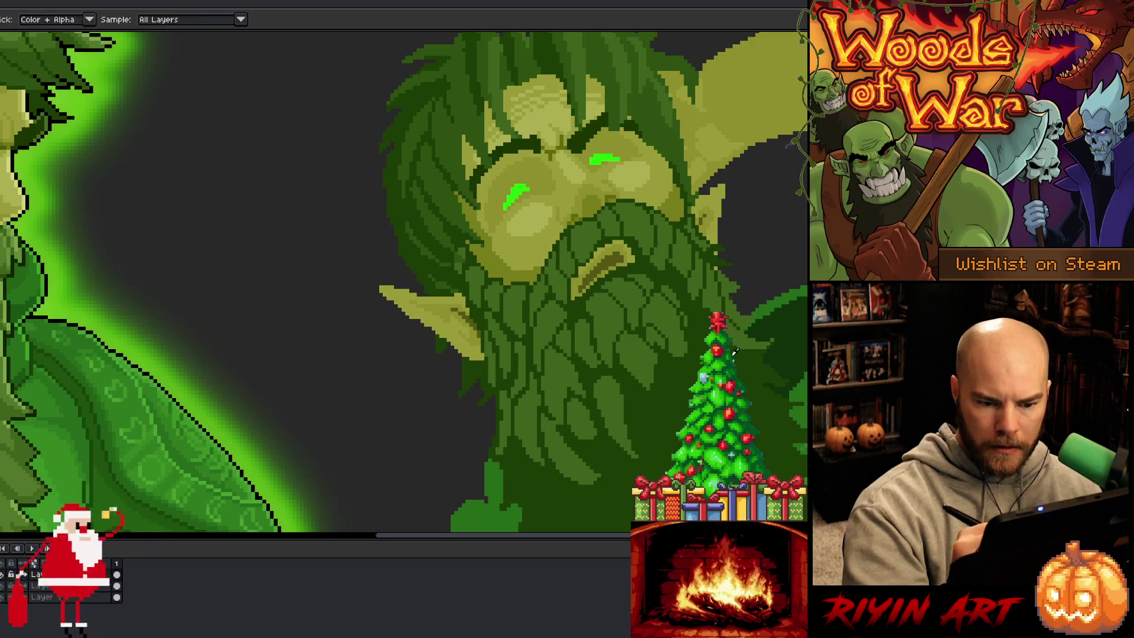
key(b)
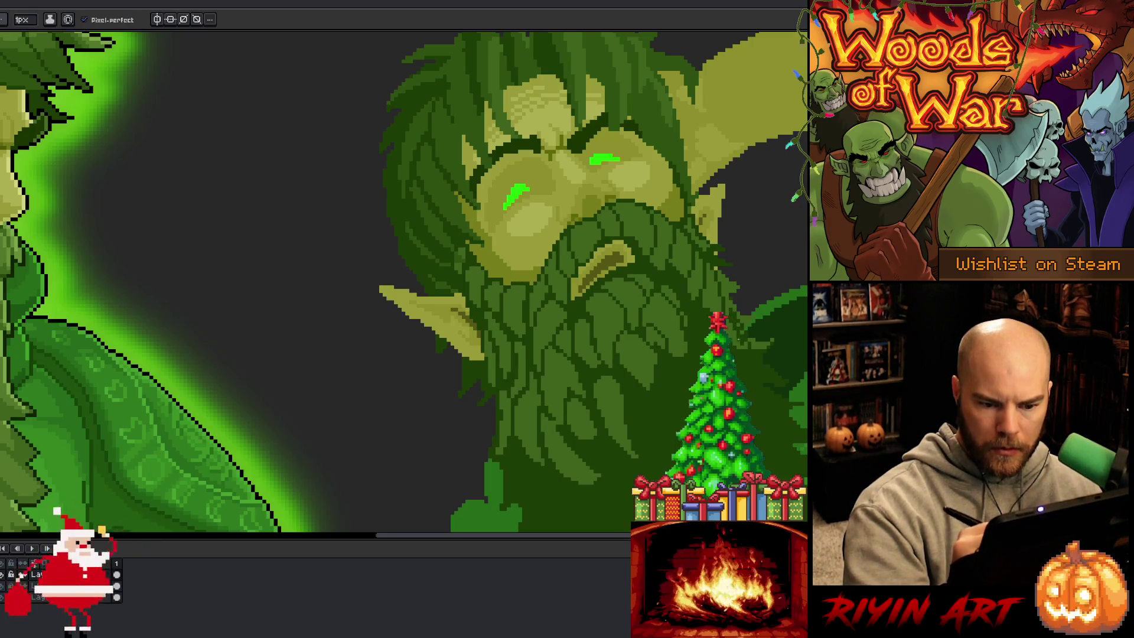
key(i)
key(b)
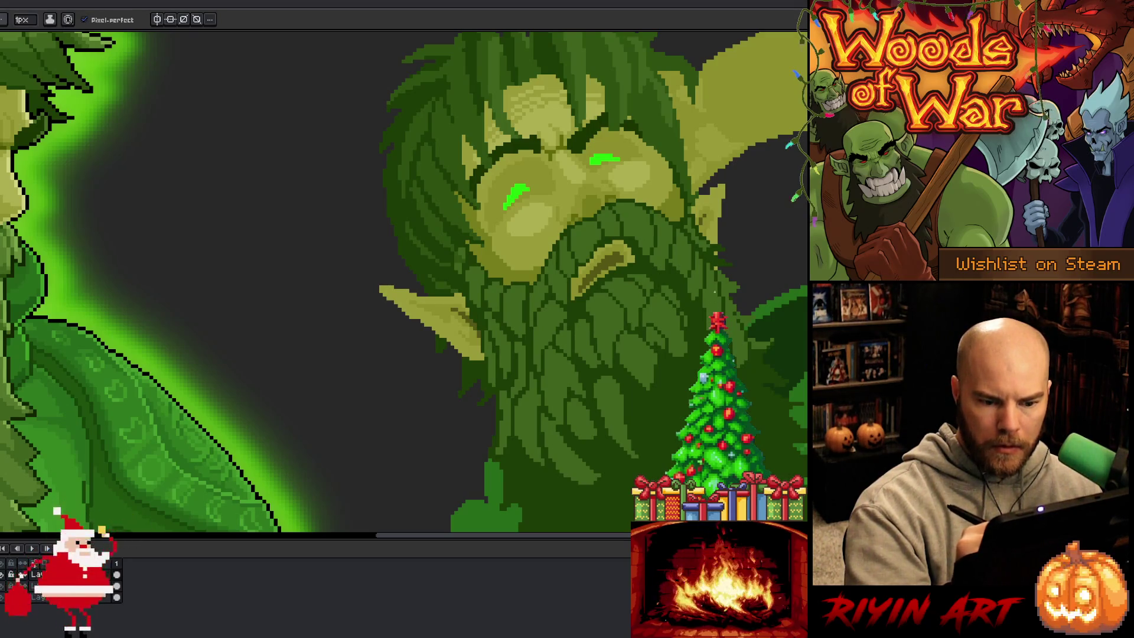
alt+click(713, 293)
alt+click(704, 322)
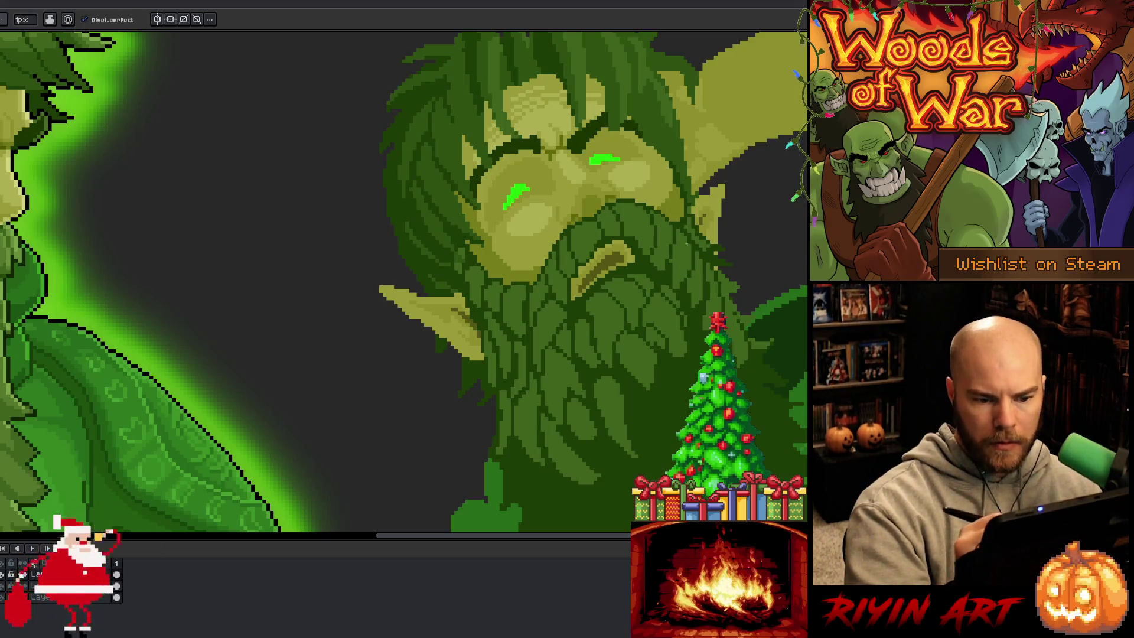
- Alt-sample beard greens and paint small pixel clusters to refine the beard and mustache shading
key(alt)
alt+click(674, 266)
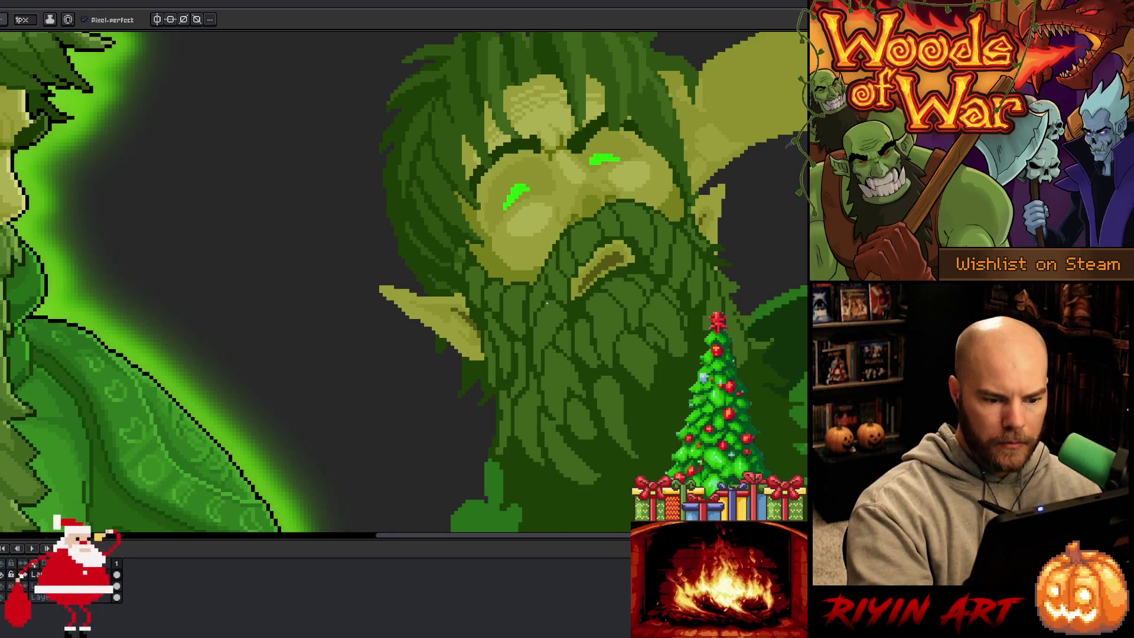
alt+click(550, 230)
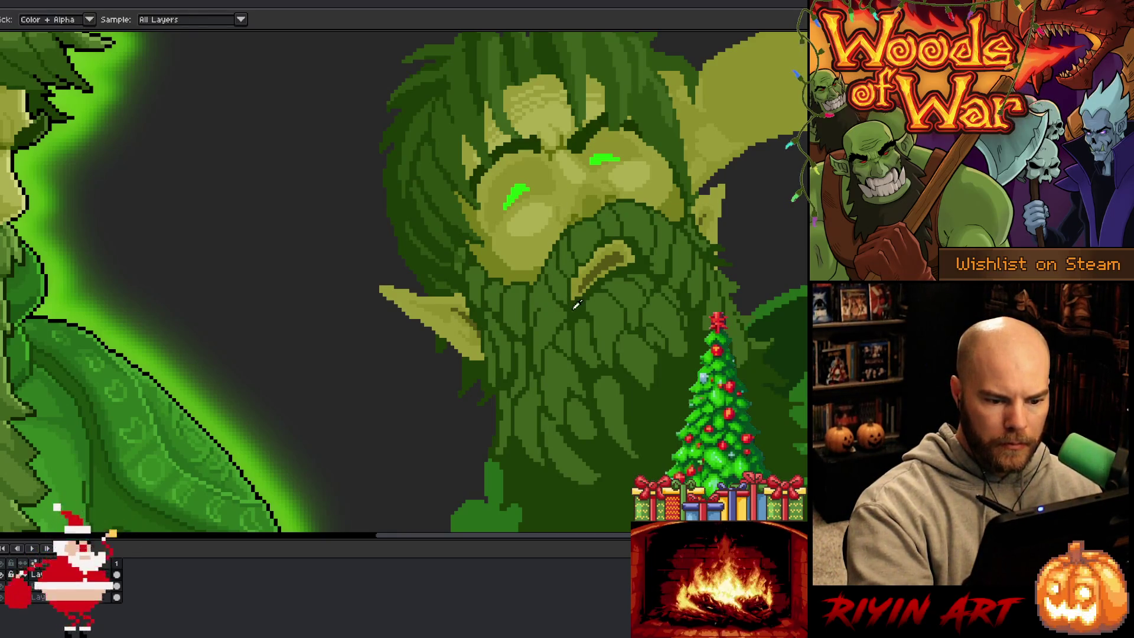
alt+click(547, 331)
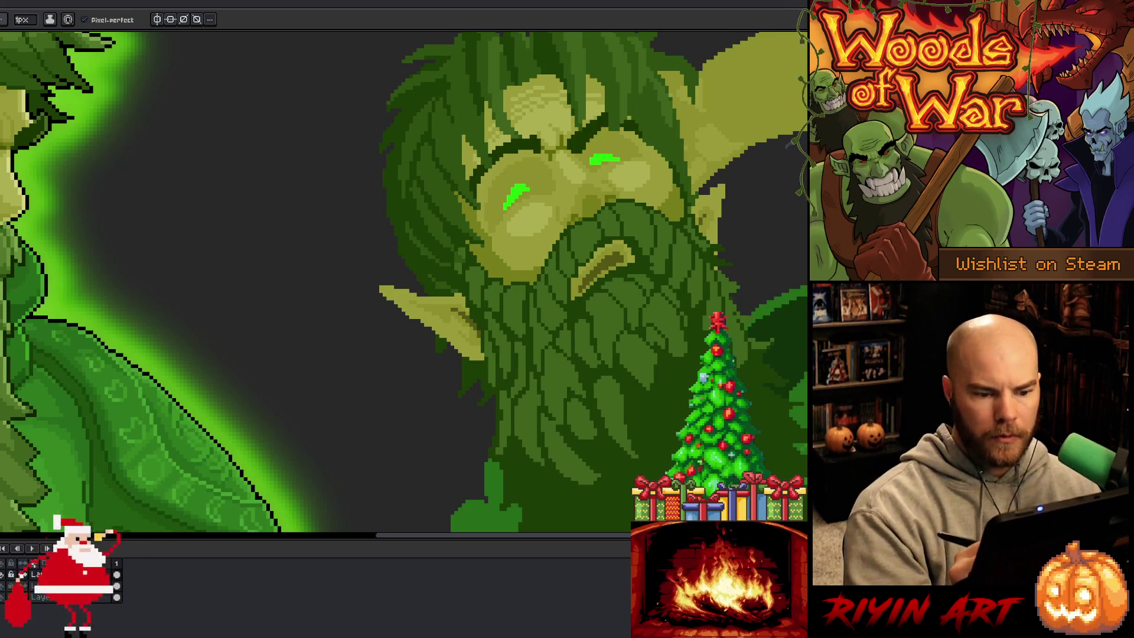
key(alt)
key(alt)
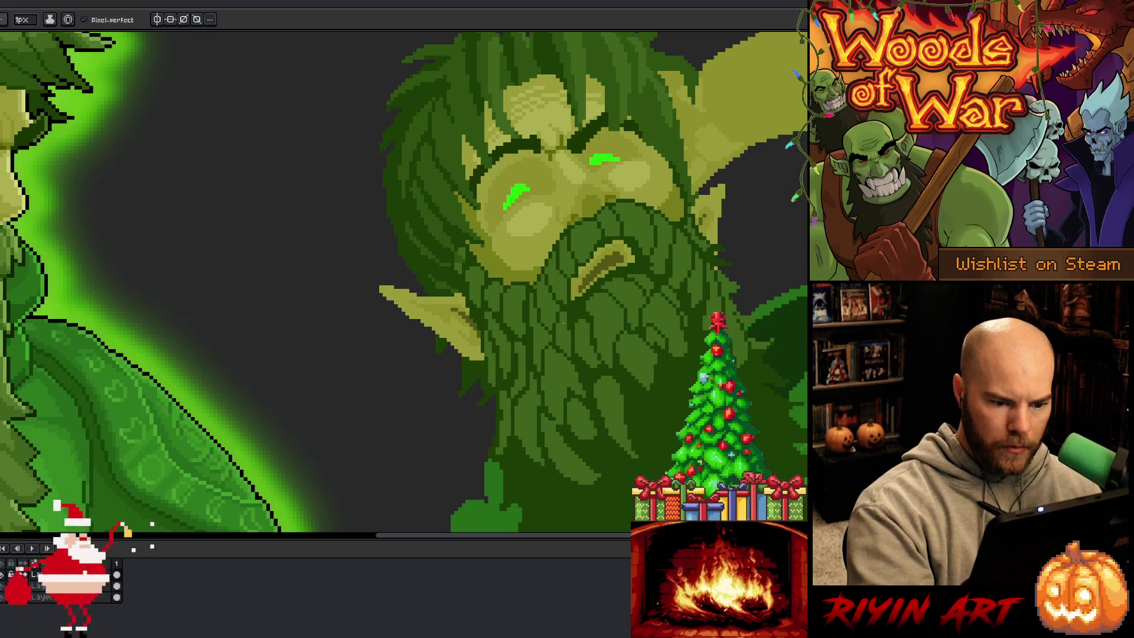
key(alt)
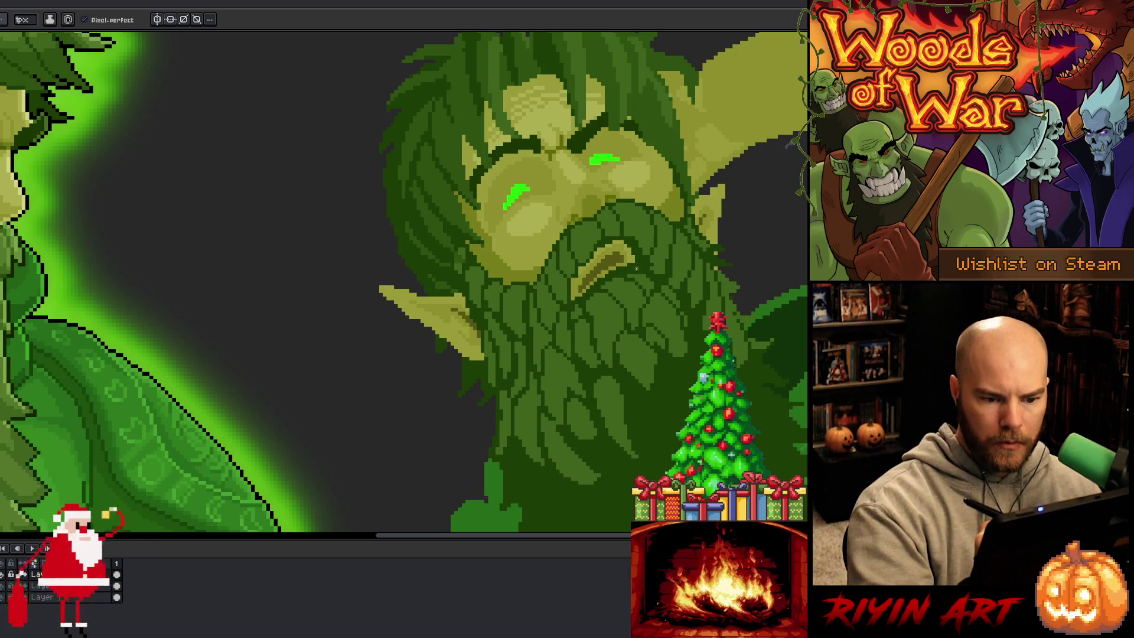
key(alt)
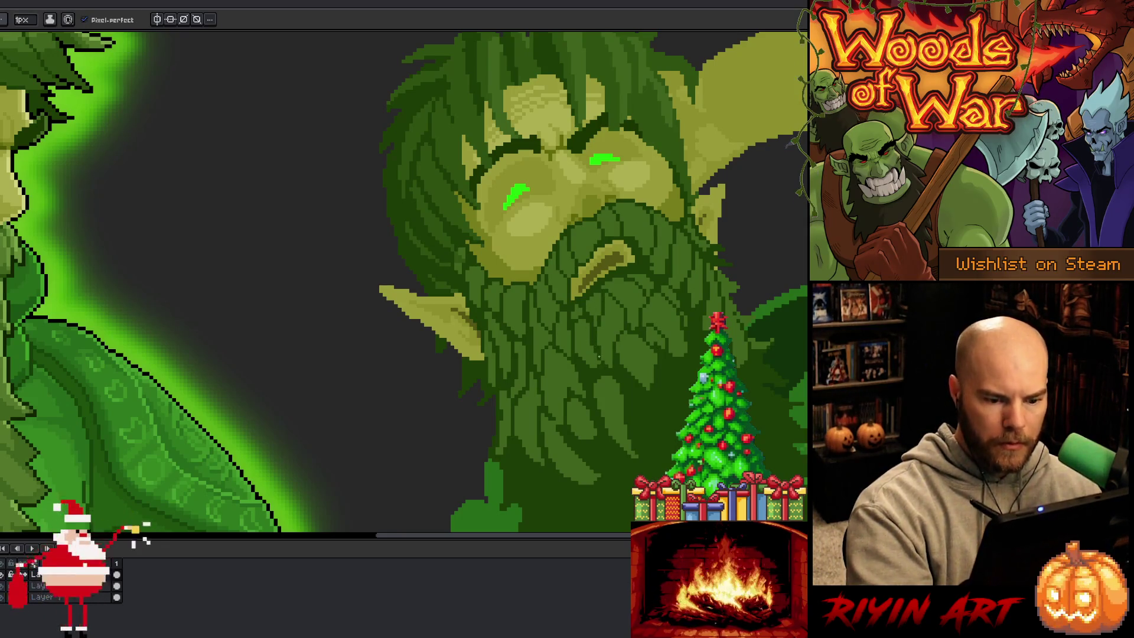
key(alt)
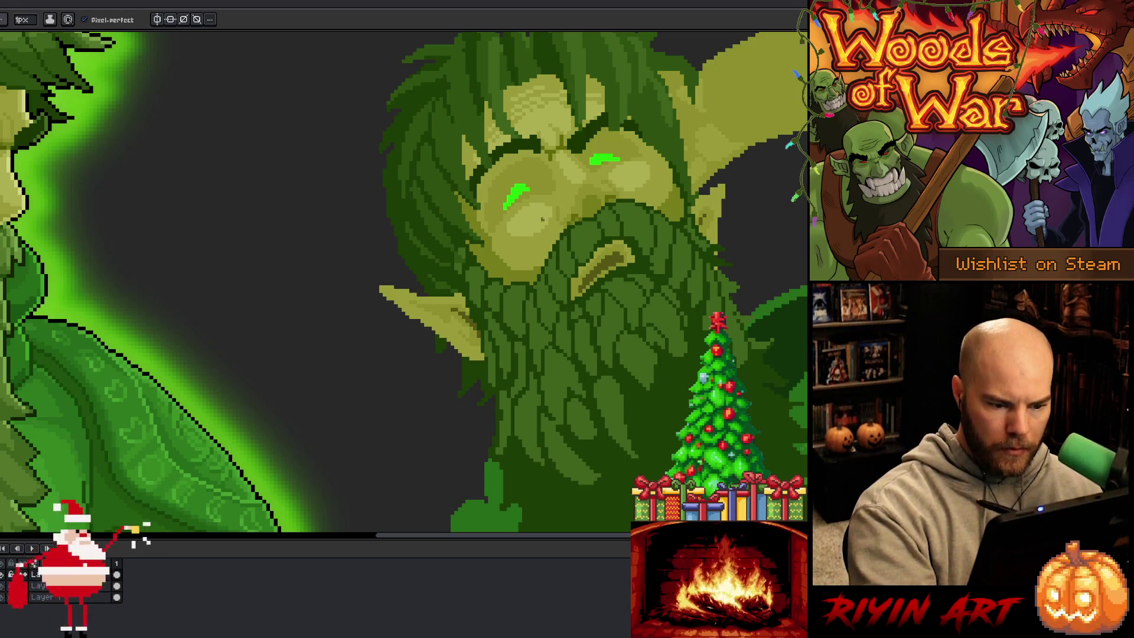
scroll(542, 219, down, 4)
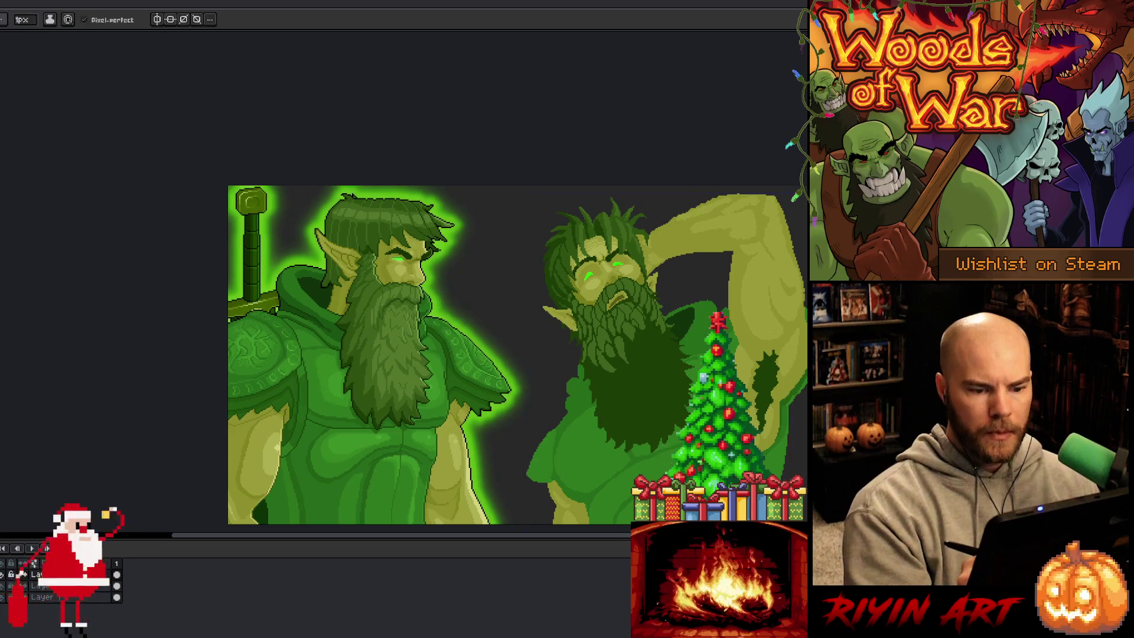
- Zoom out and pan so the whole bearded druid and armoured reference elf fit on screen
drag(638, 352, 545, 365)
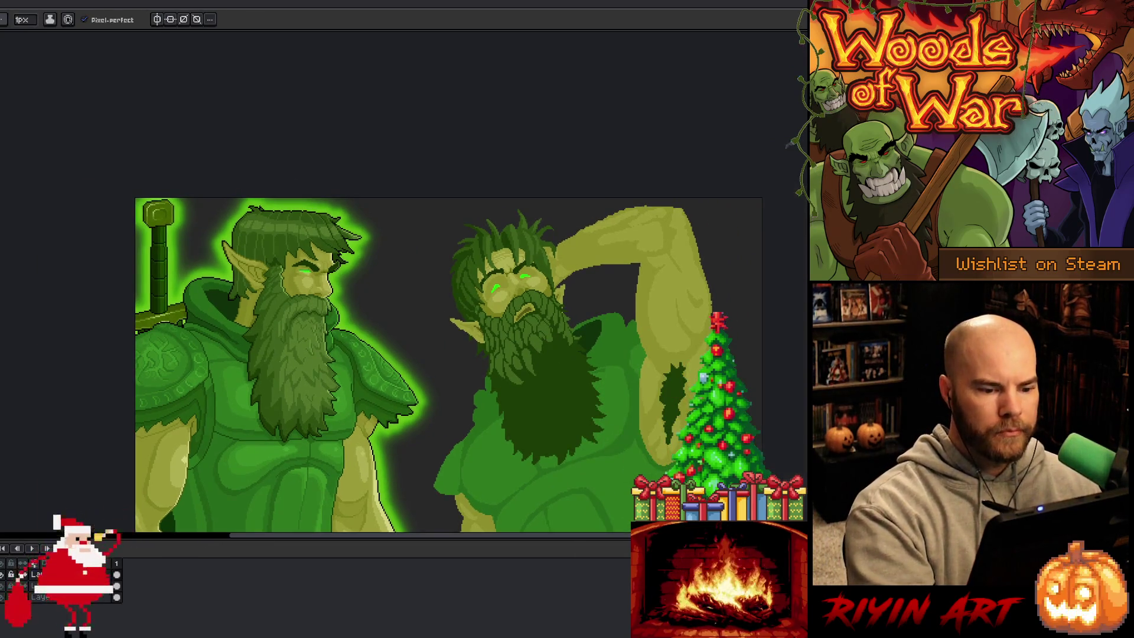
scroll(519, 322, up, 3)
key(i)
key(b)
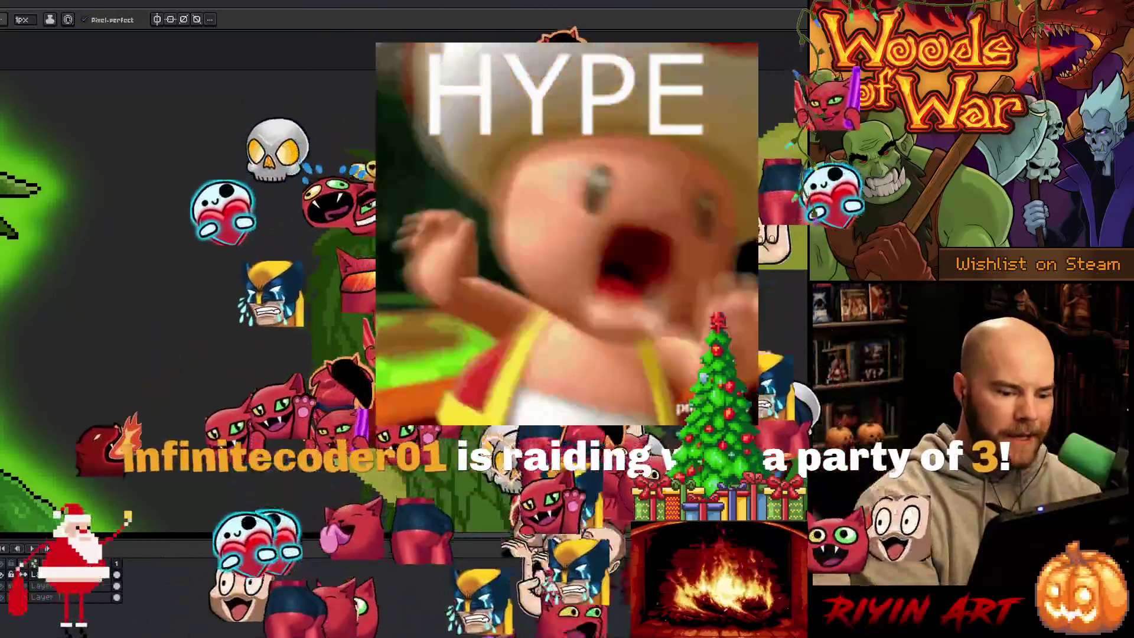
key(i)
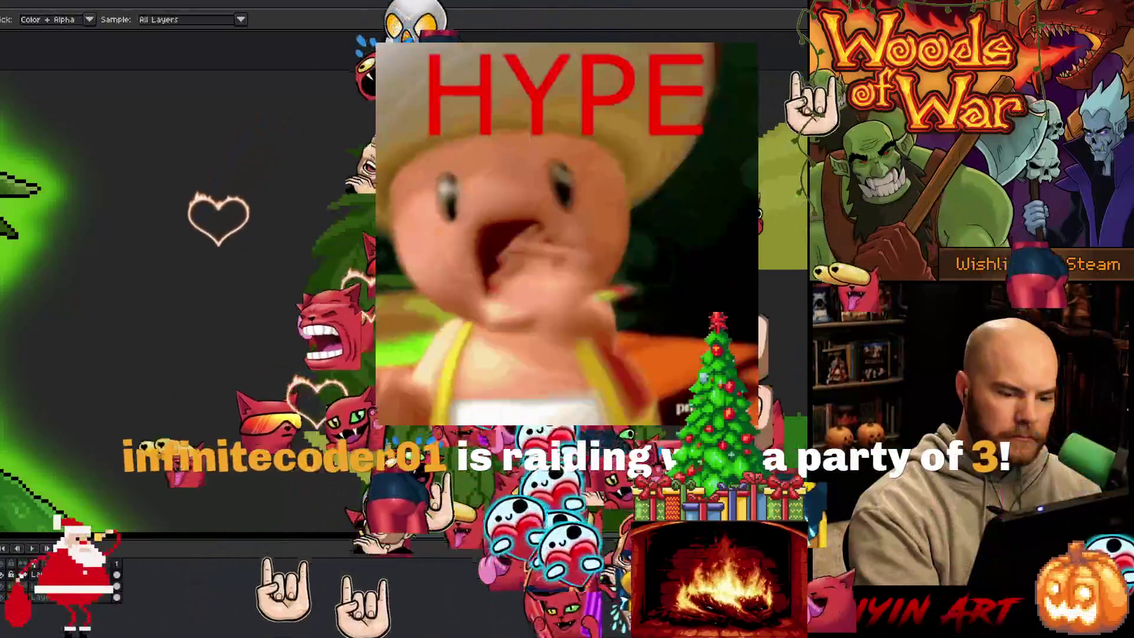
key(b)
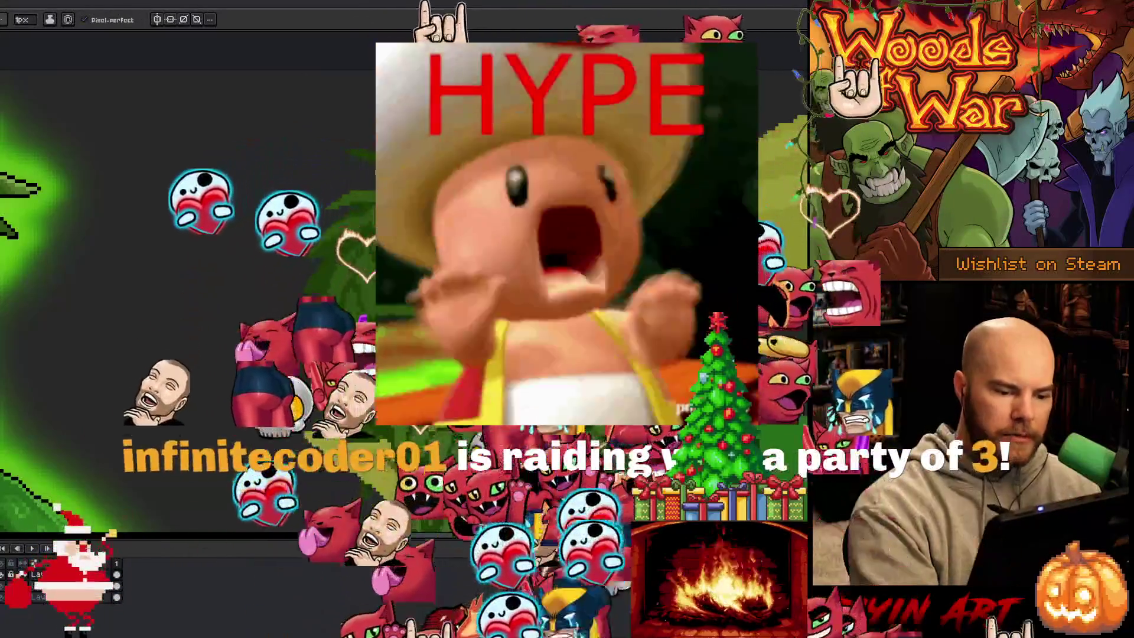
key(i)
key(b)
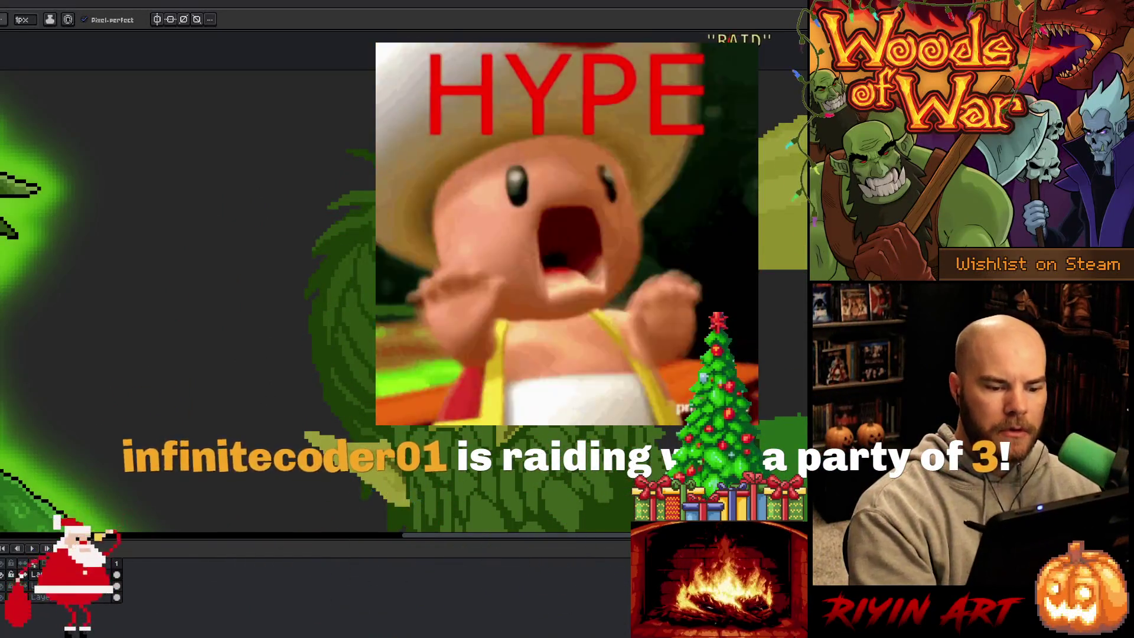
key(z)
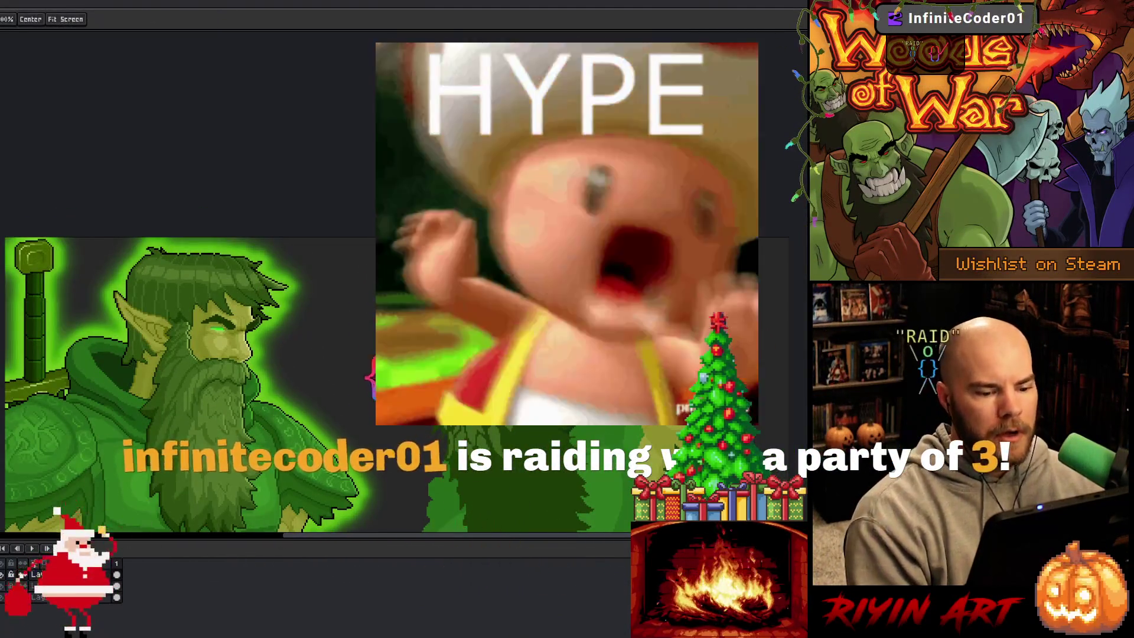
key(b)
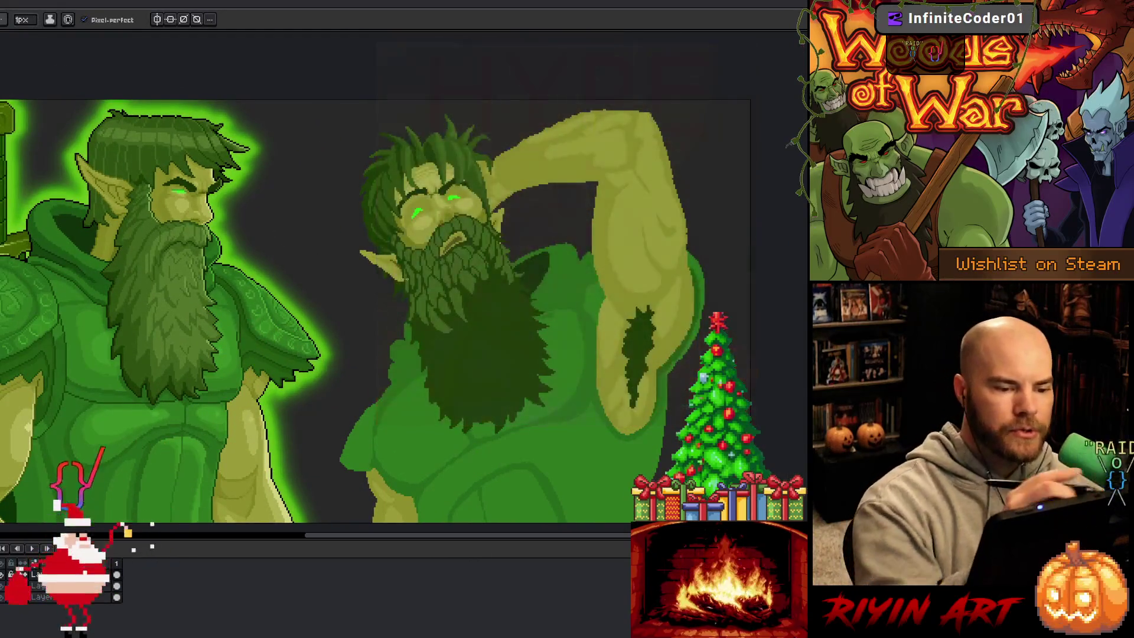
key(alt)
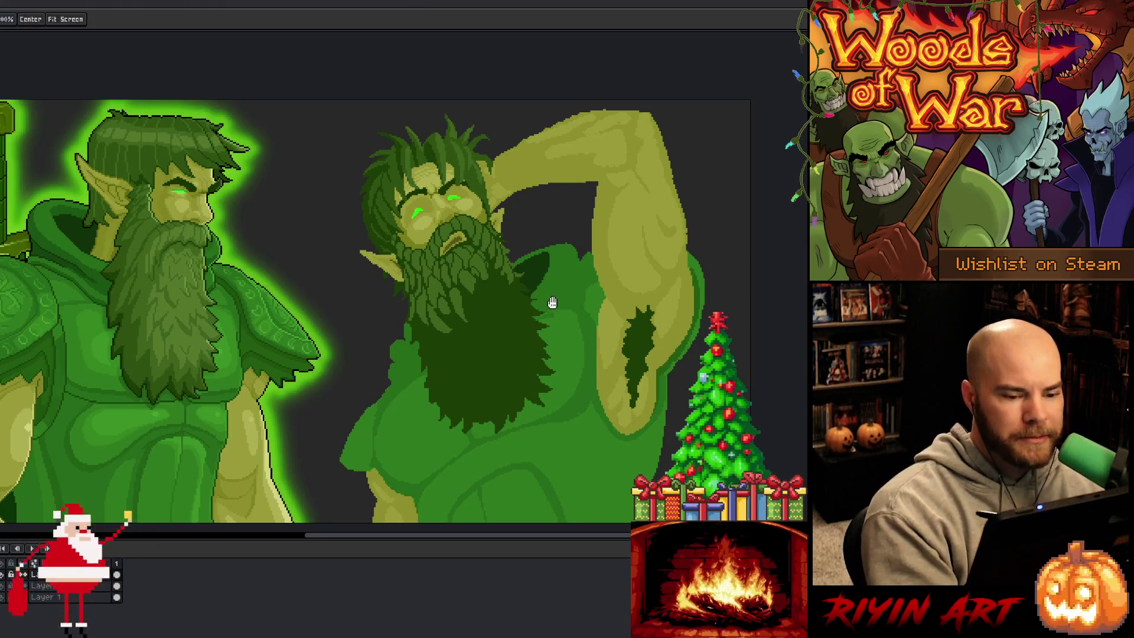
- Sample a body green and make small pencil and eraser fixes around the raised arm's armpit shadow
drag(552, 301, 637, 336)
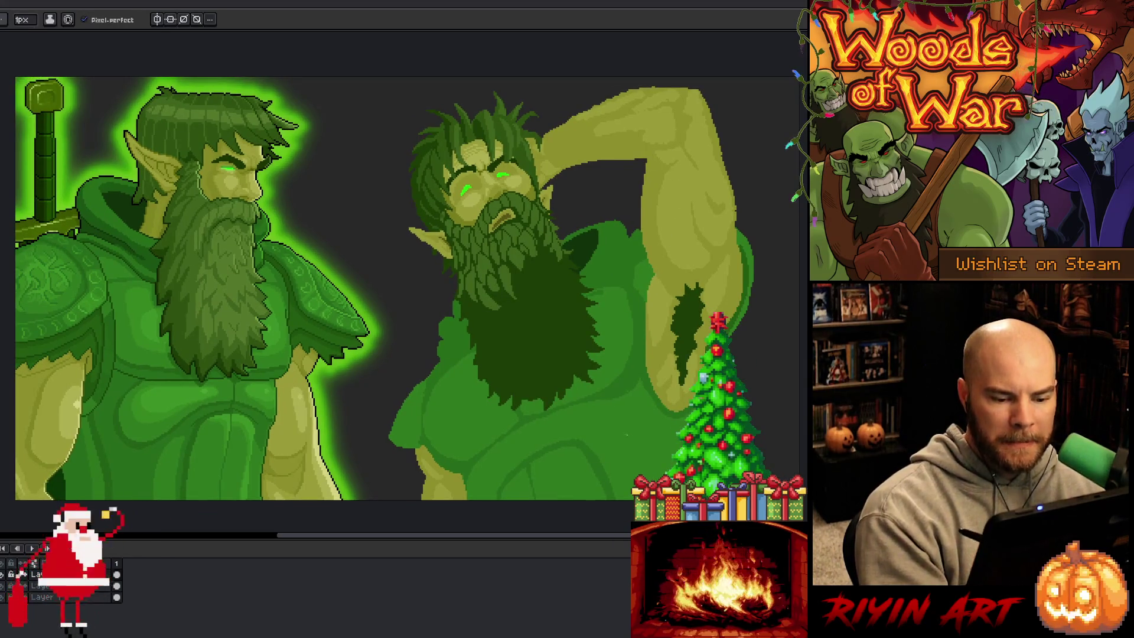
alt+click(640, 361)
key(i)
key(b)
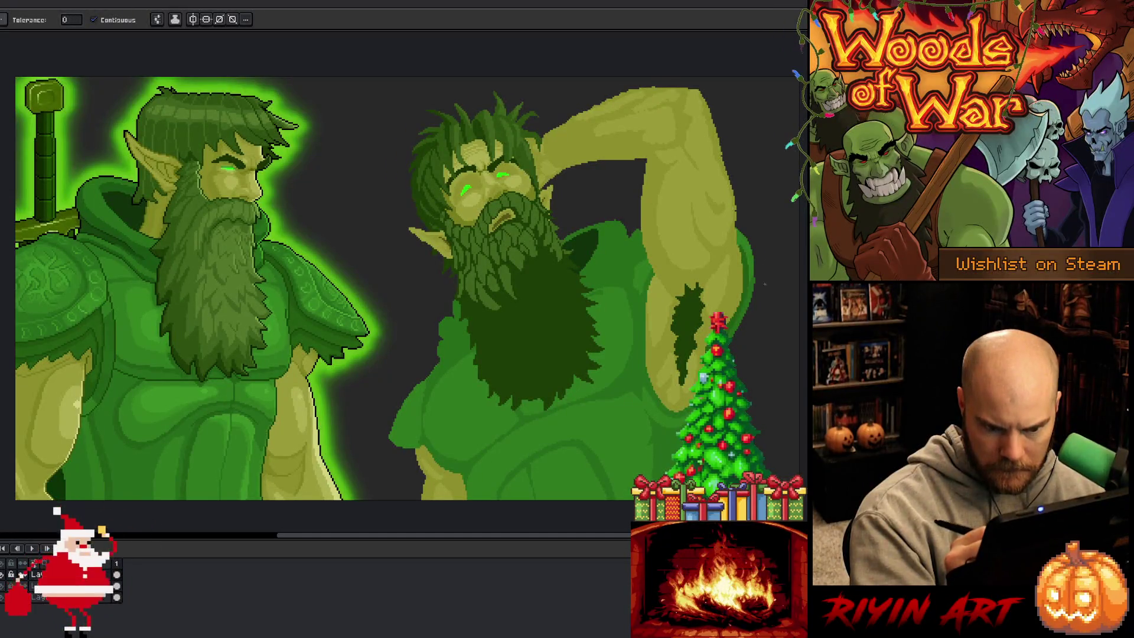
key(b)
key(e)
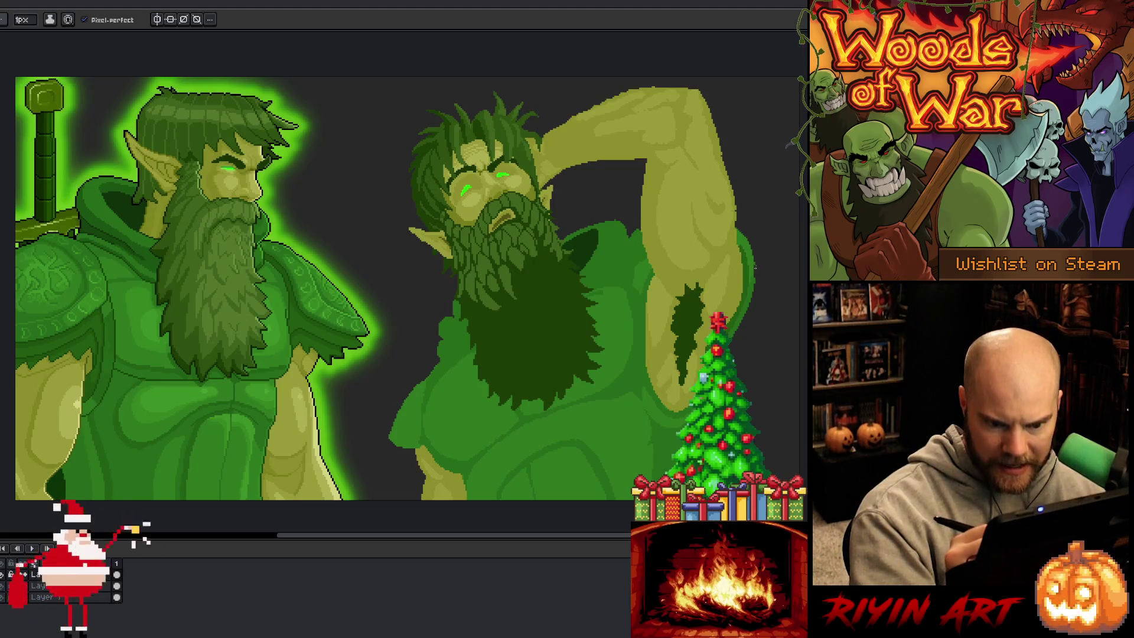
key(b)
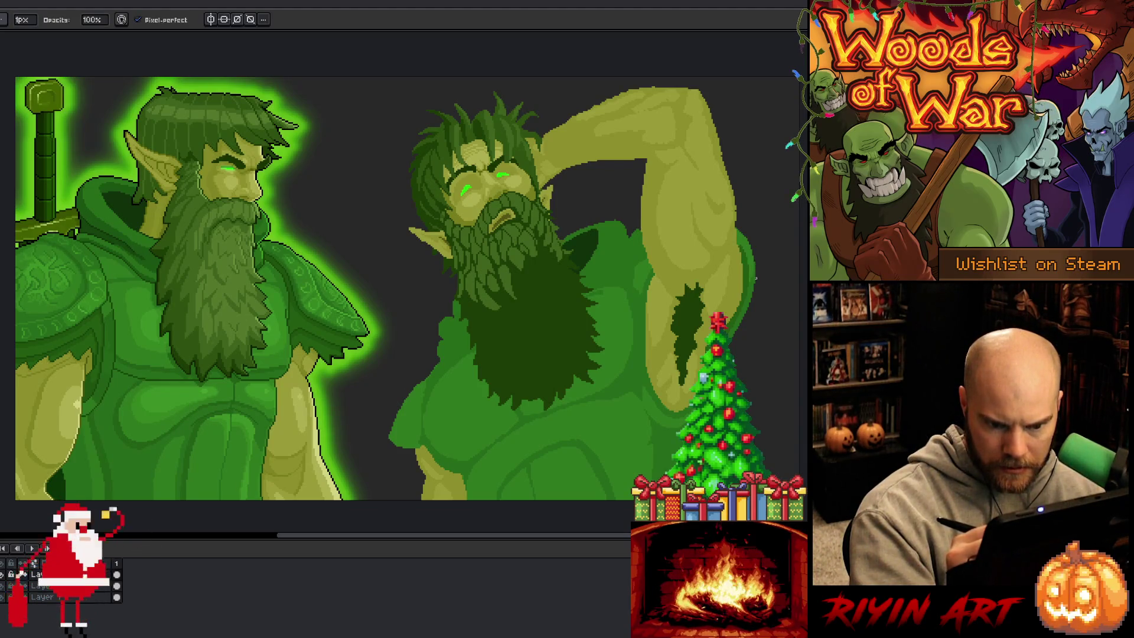
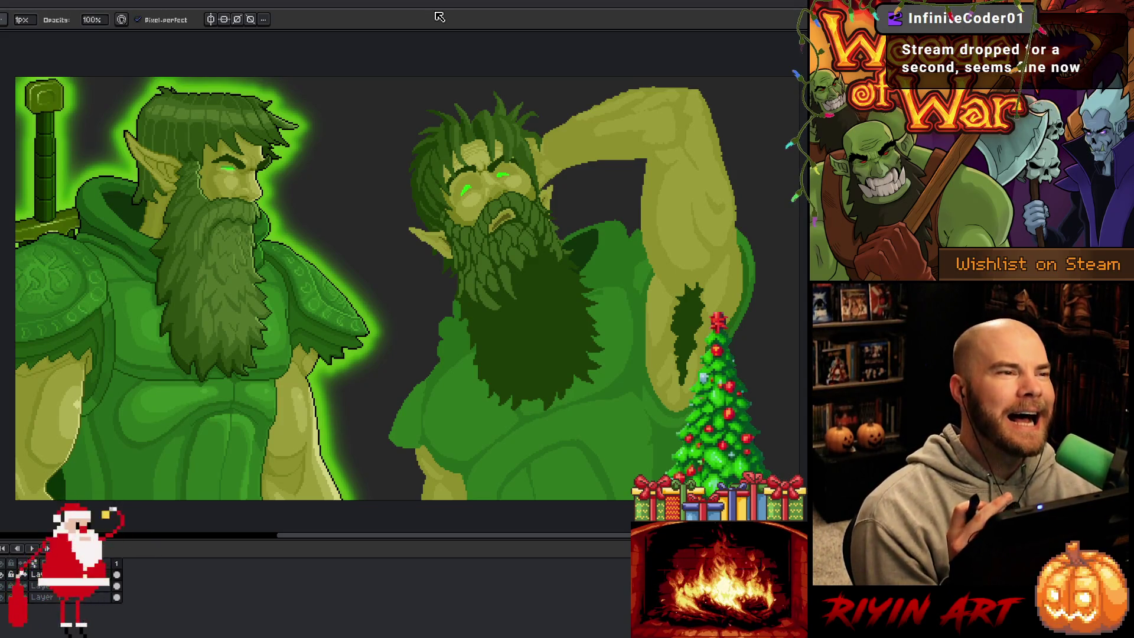
- Sample a beard colour and lasso the right edge of the right elf's beard
key(h)
drag(631, 413, 623, 394)
key(b)
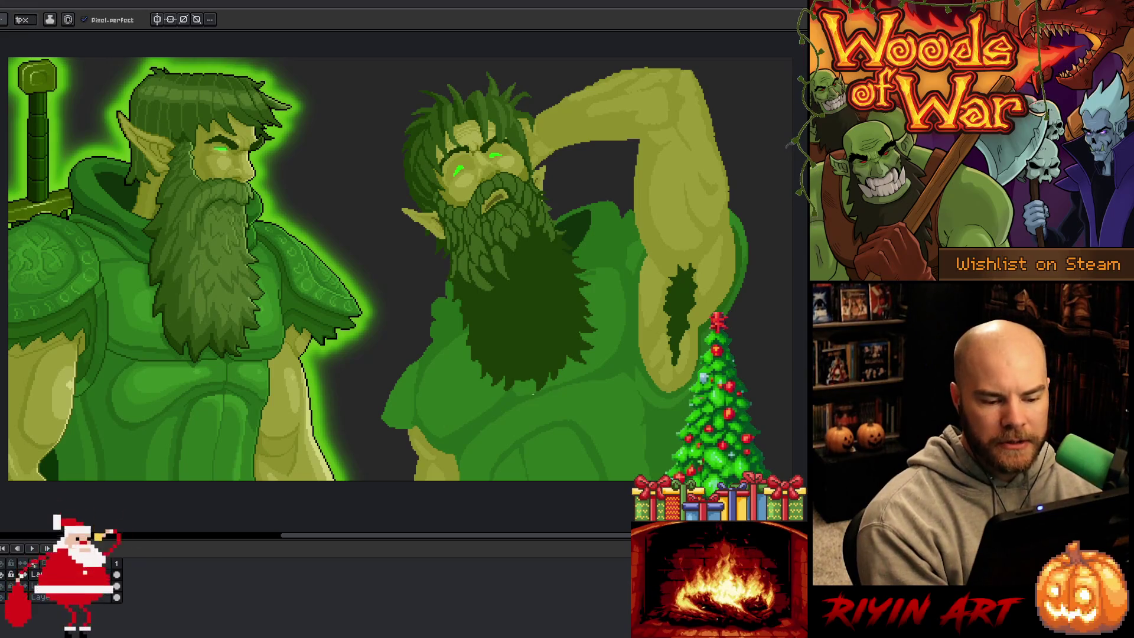
alt+click(517, 388)
key(q)
mouse_move(526, 388)
mouse_down()
mouse_move(571, 380)
mouse_move(516, 401)
mouse_up()
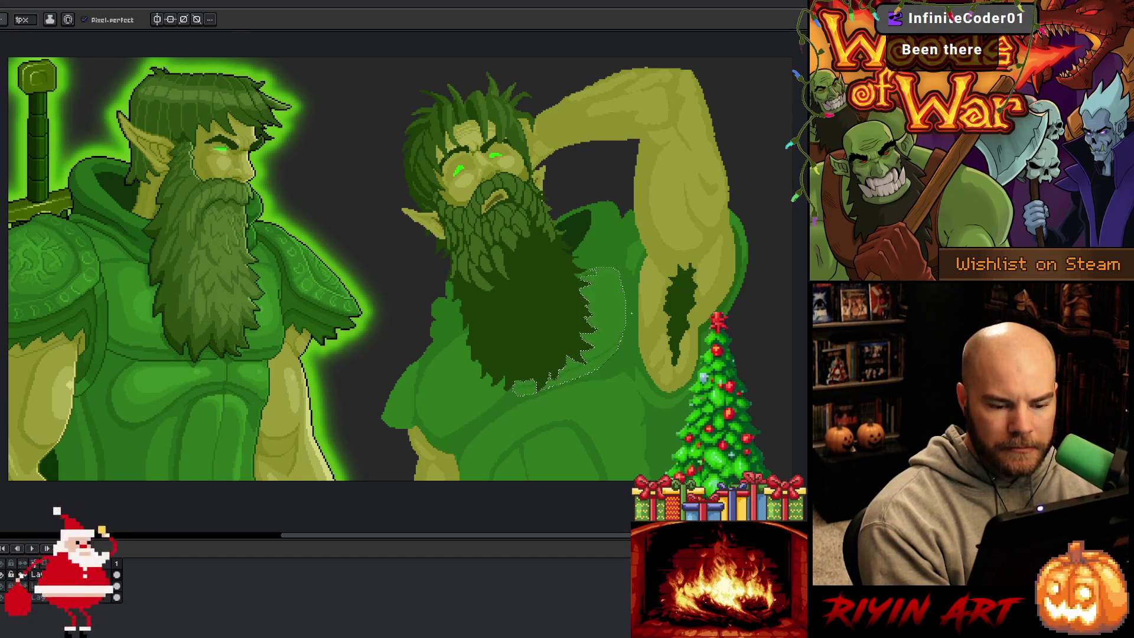
- Fill the lassoed beard edge with the Paint Bucket at tolerance 0, then deselect and pan the view
key(g)
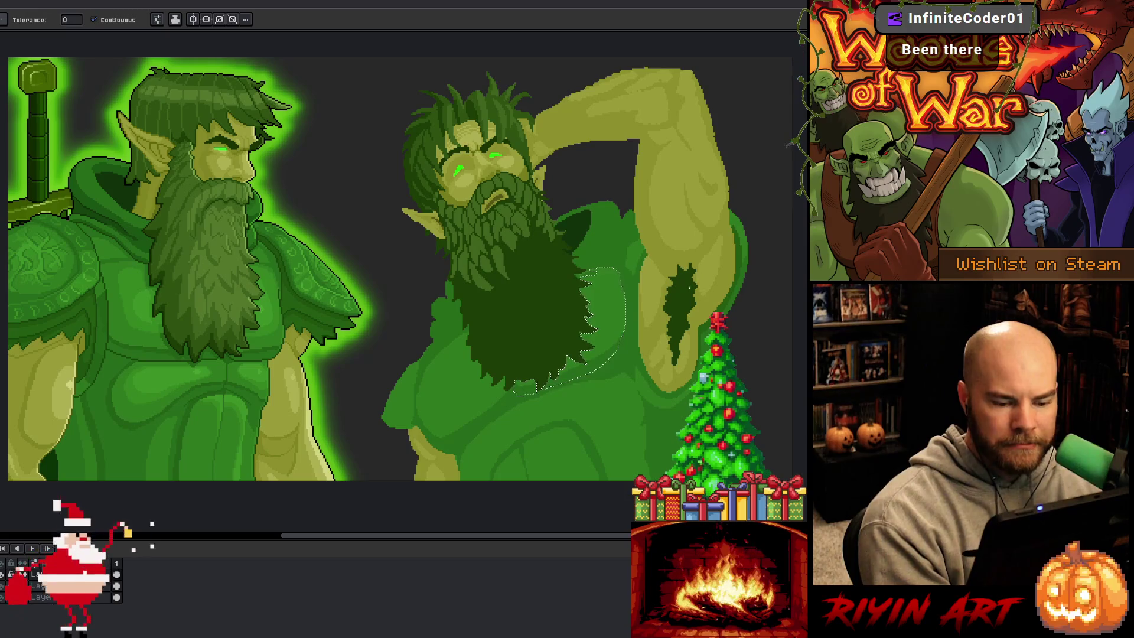
key(ctrl+d)
key(b)
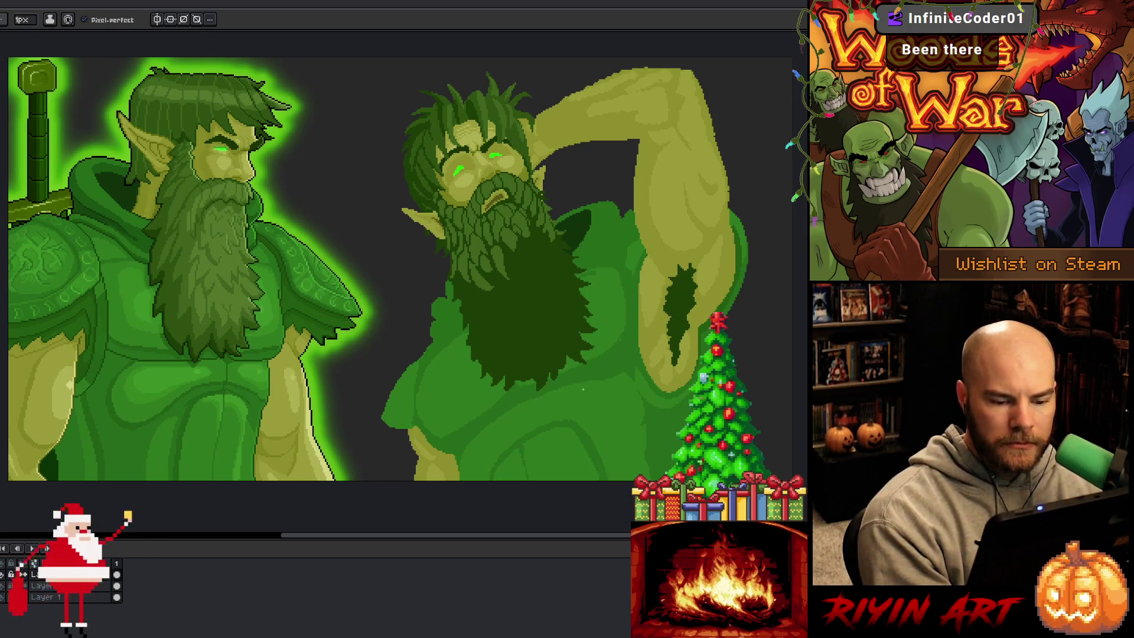
key(space)
mouse_move(591, 395)
mouse_down()
mouse_move(673, 352)
mouse_move(641, 405)
mouse_up()
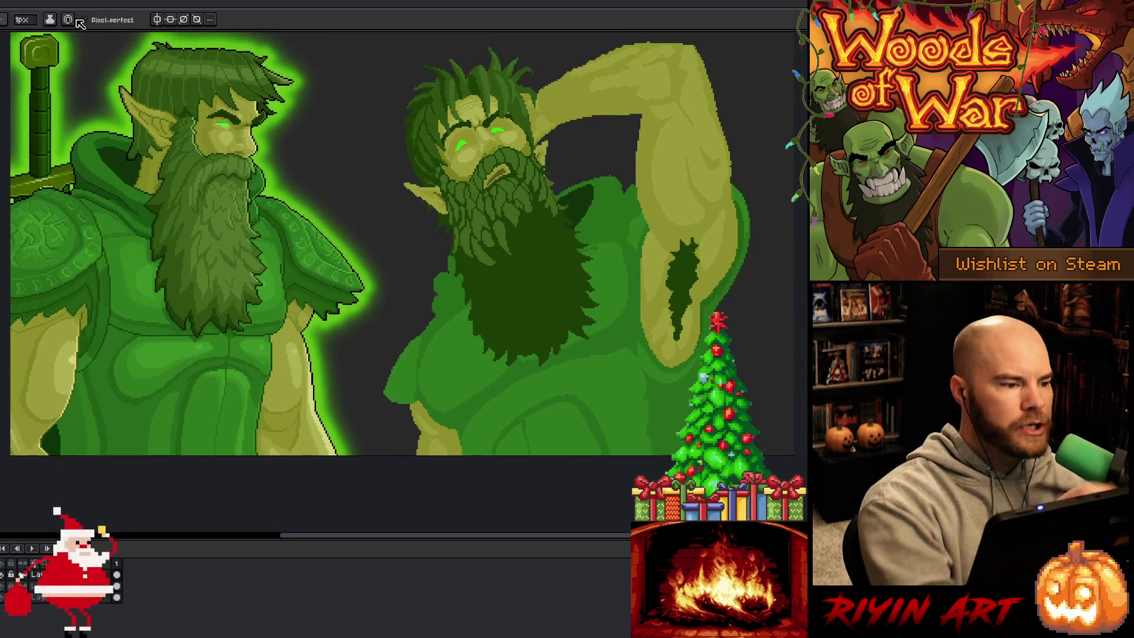
click(22, 20)
- Set the pencil to 4px and sample a lighter green from the artwork
click(27, 36)
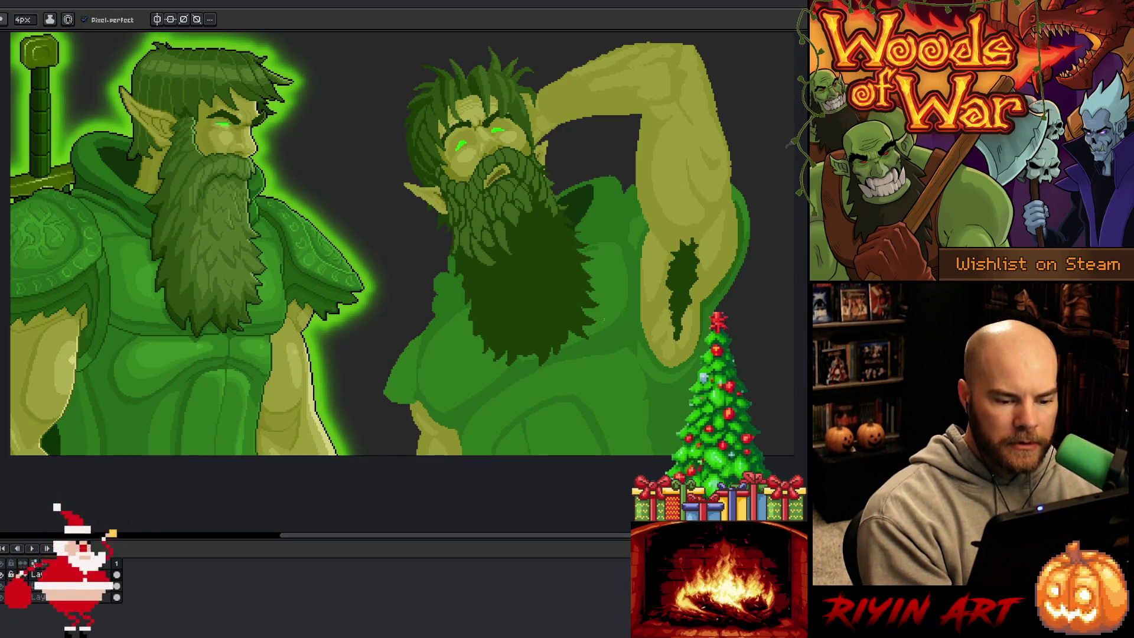
alt+click(627, 311)
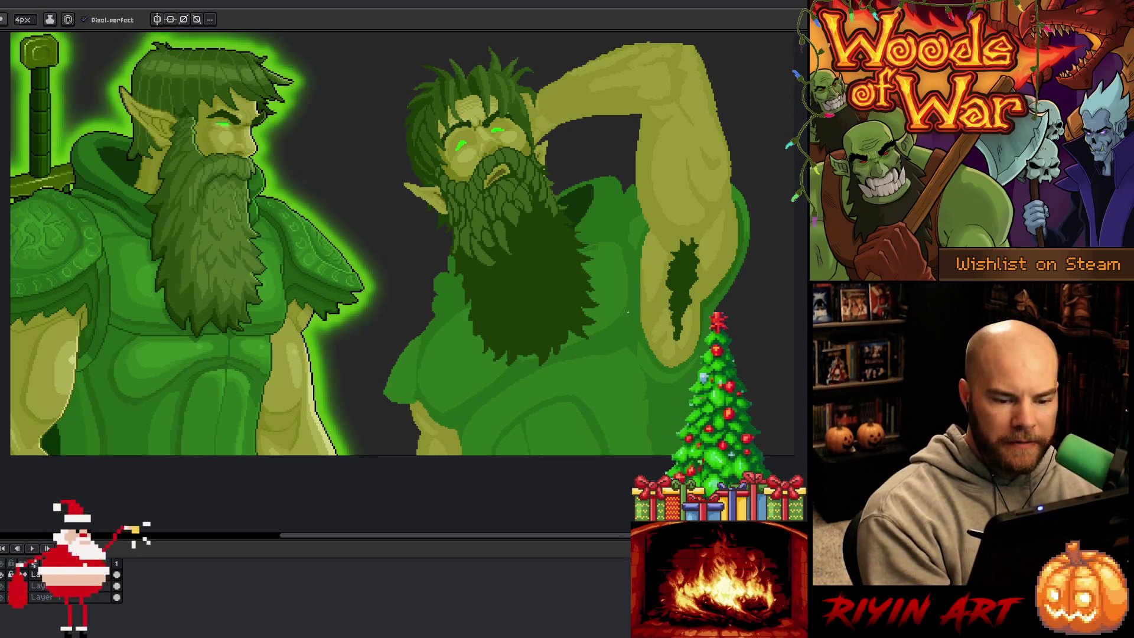
alt+click(617, 278)
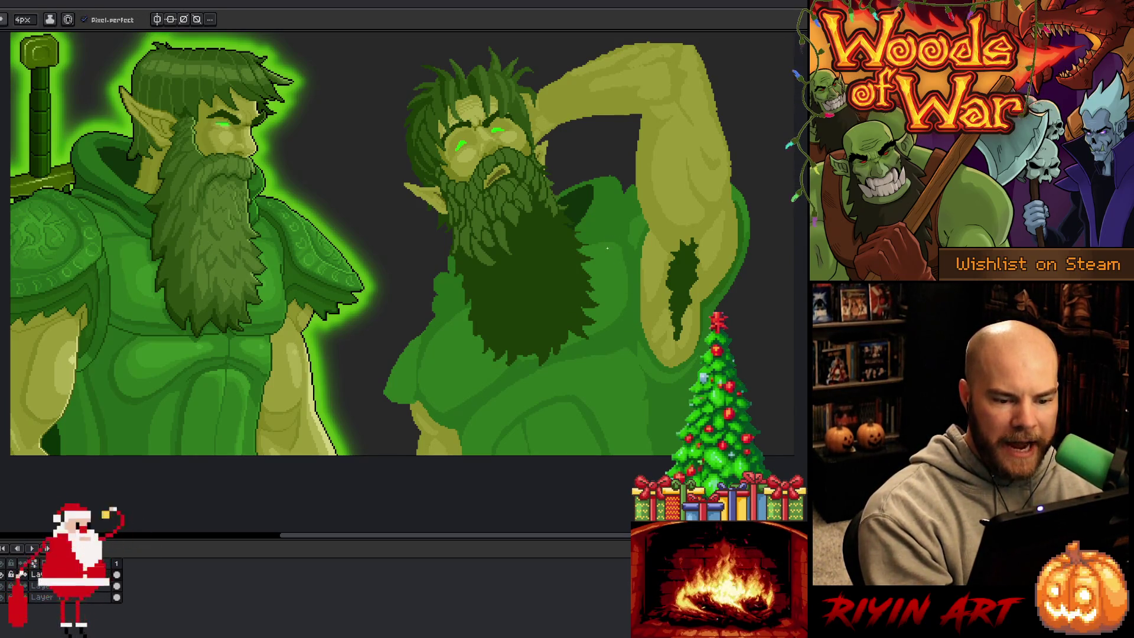
alt+click(517, 231)
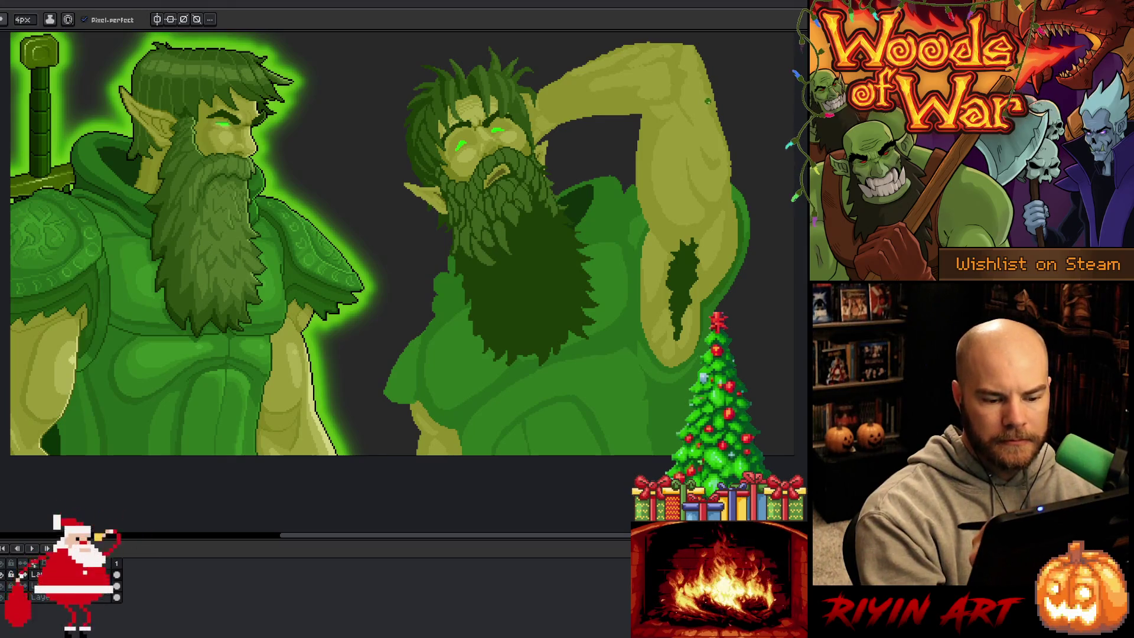
drag(684, 320, 668, 258)
key(b)
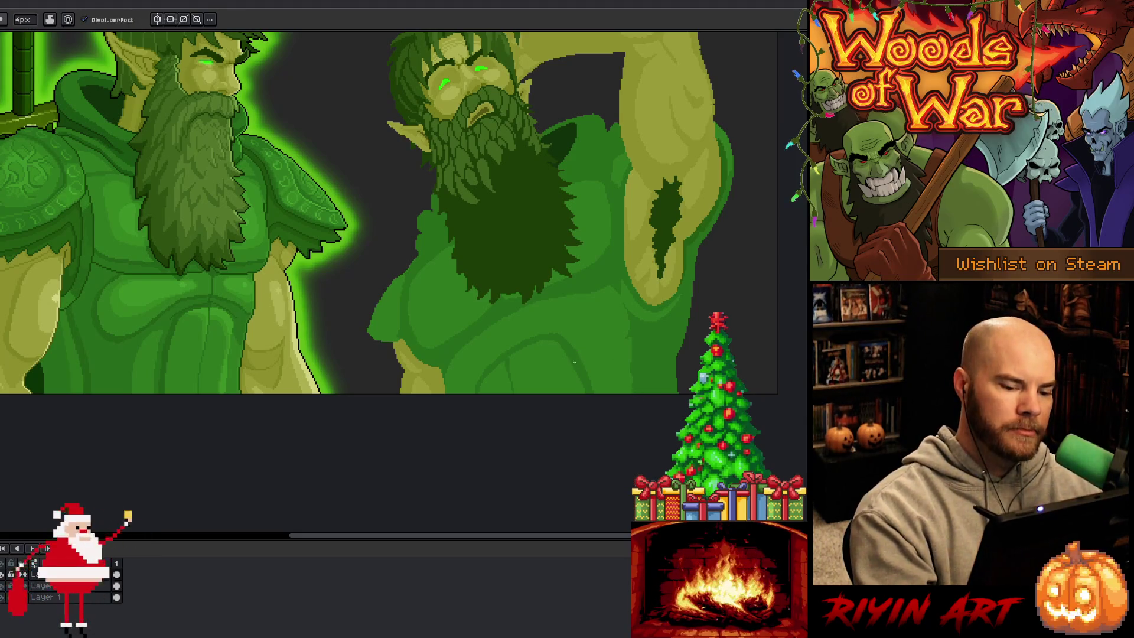
- Paint a lighter green stroke down the right edge of the torso below the arm
alt+click(586, 341)
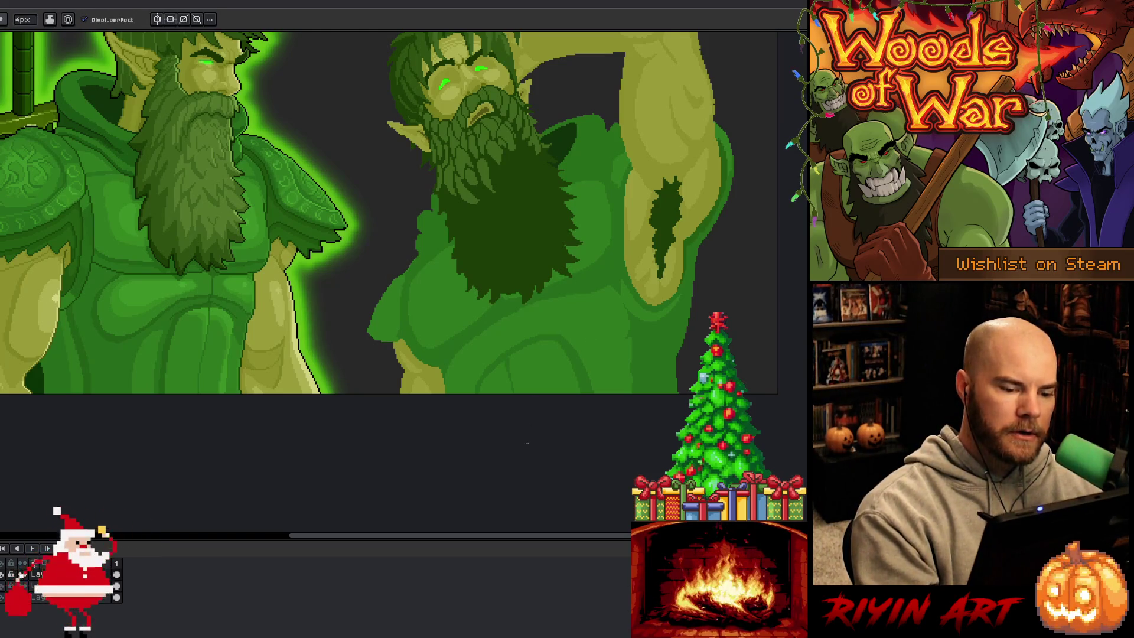
drag(589, 295, 544, 368)
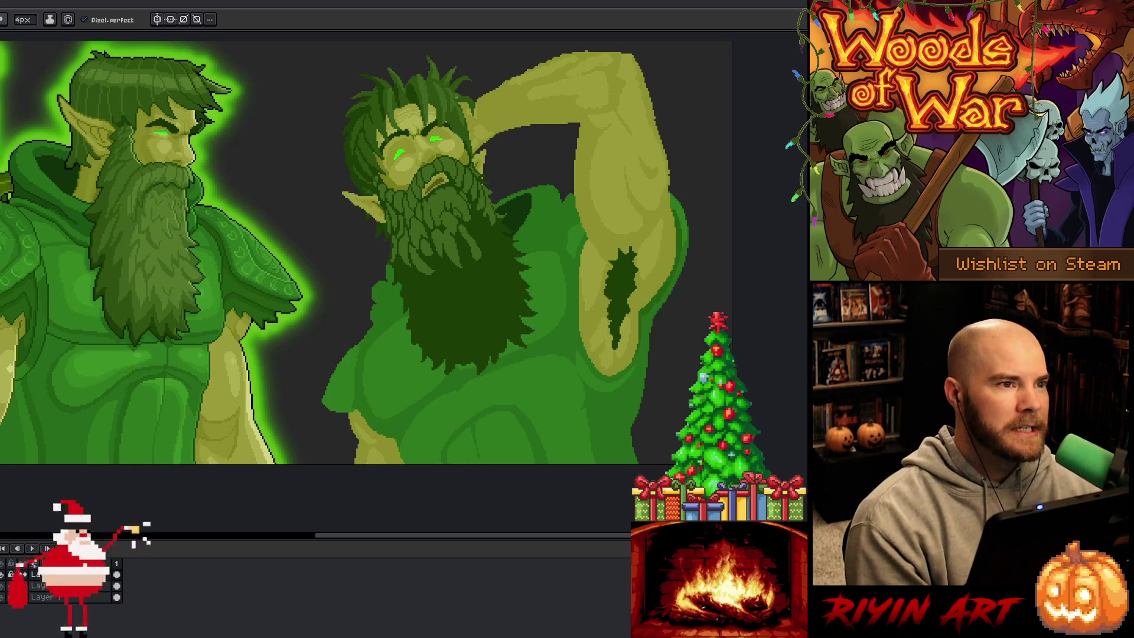
drag(647, 352, 638, 455)
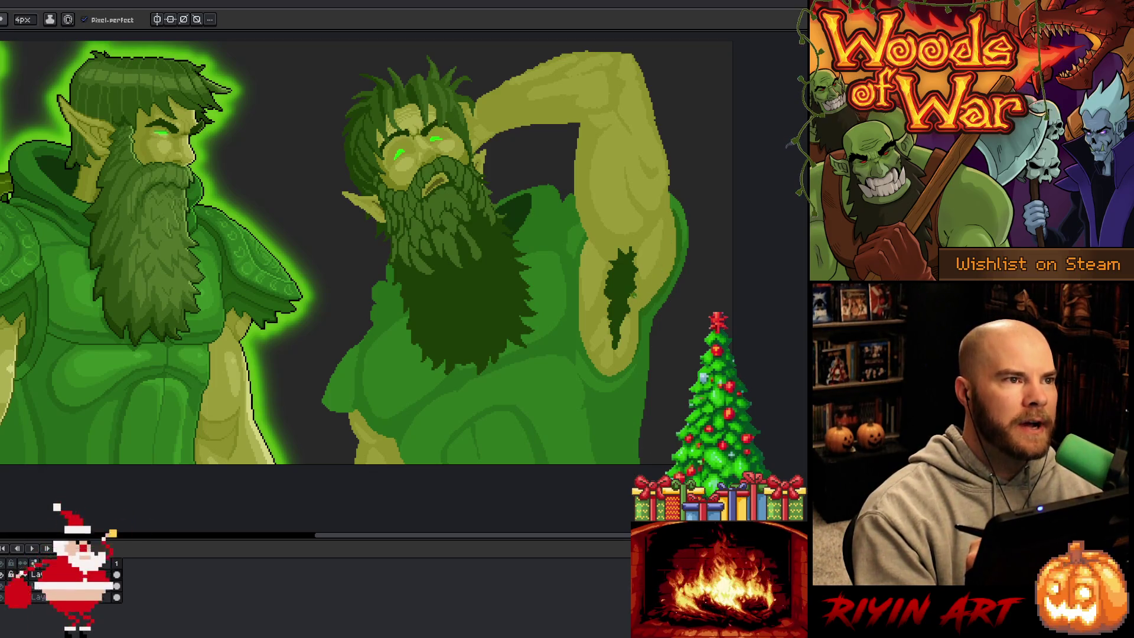
key(space)
drag(506, 246, 519, 251)
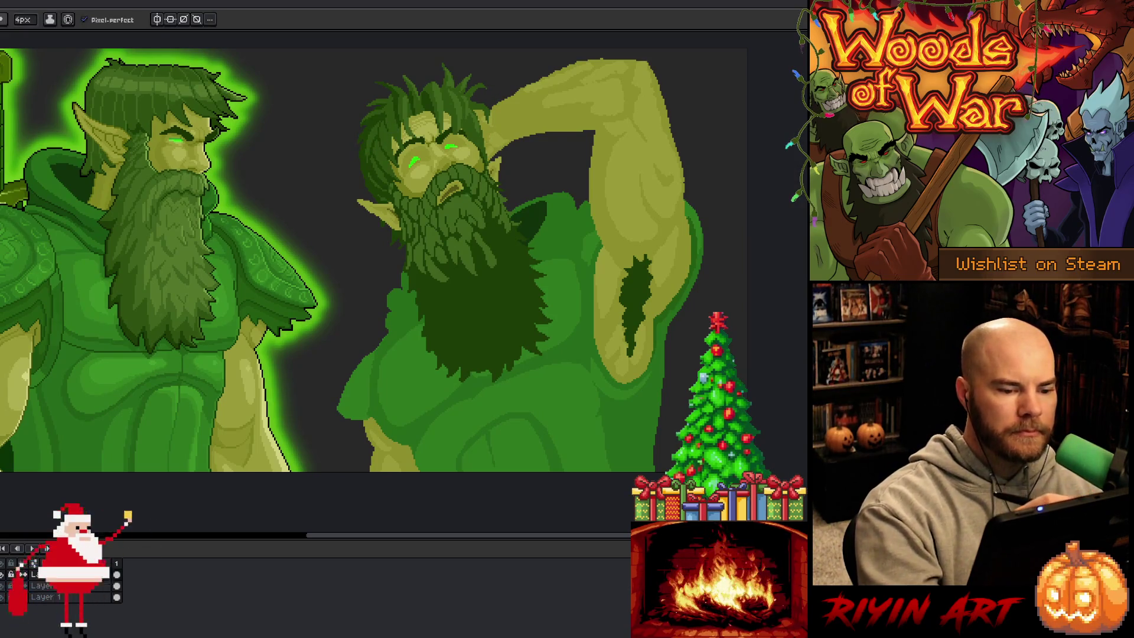
- Sample beard greens and briefly try the Magic Wand before returning to the pencil
key(i)
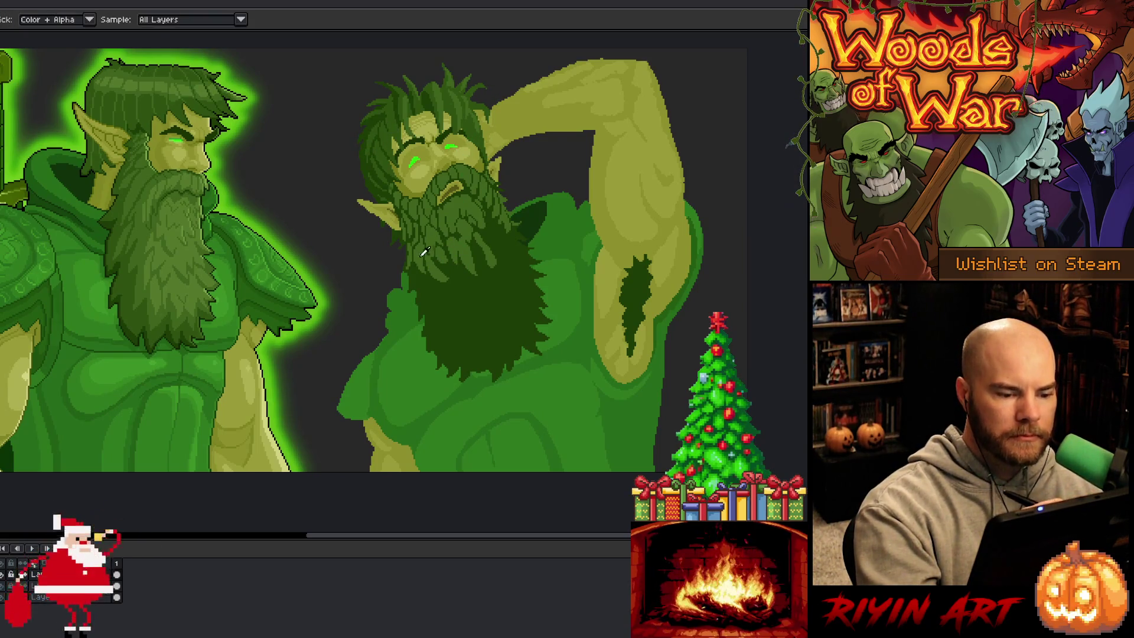
key(b)
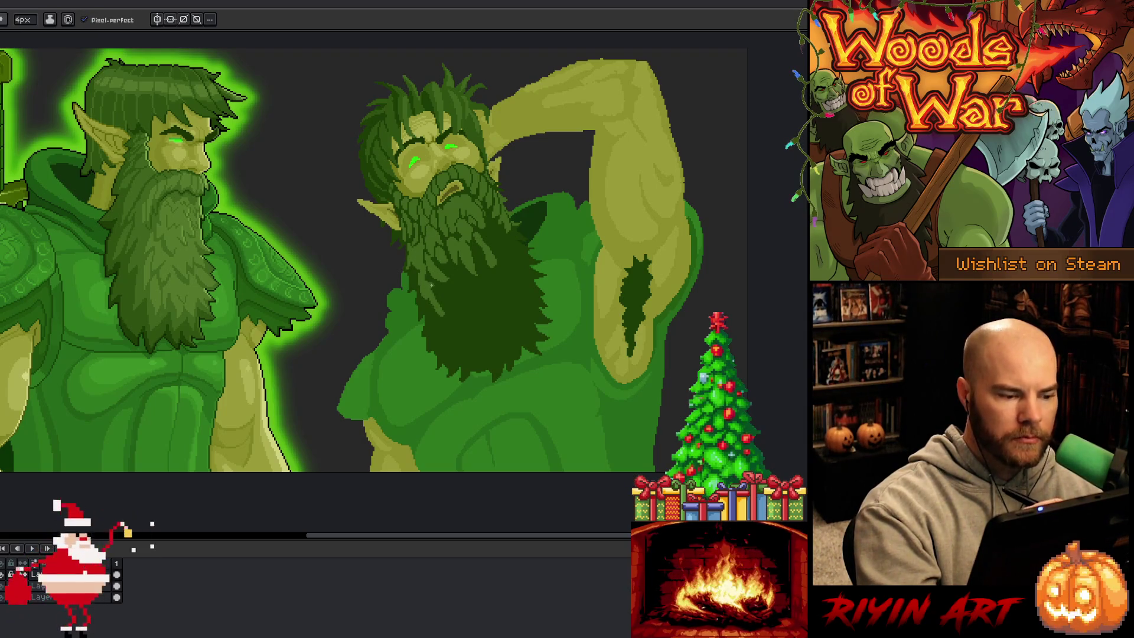
key(i)
key(b)
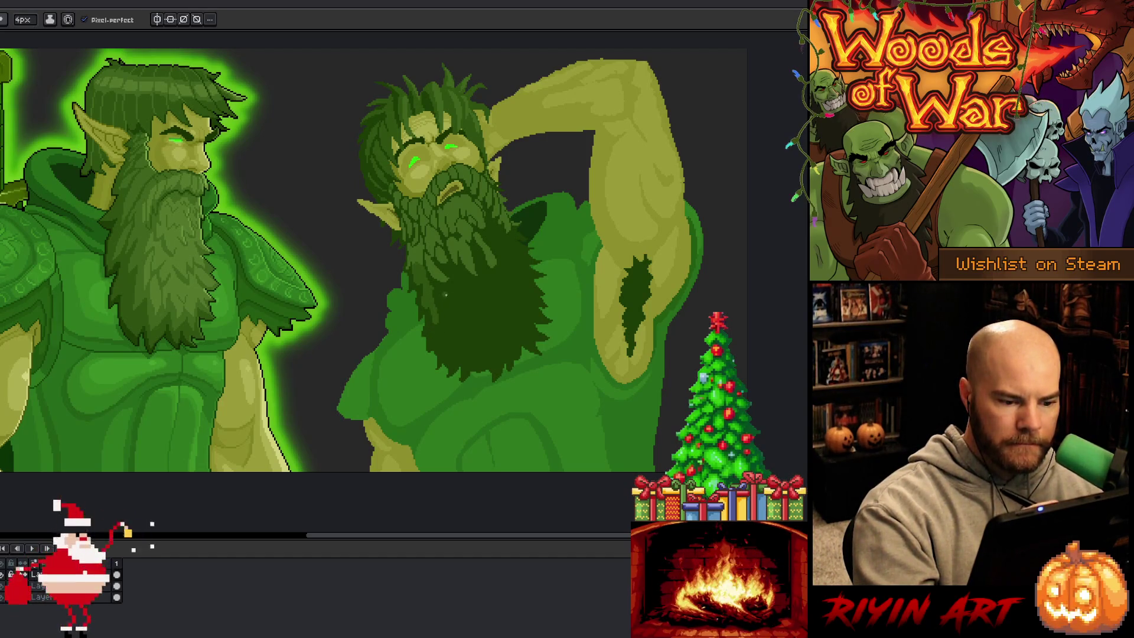
key(w)
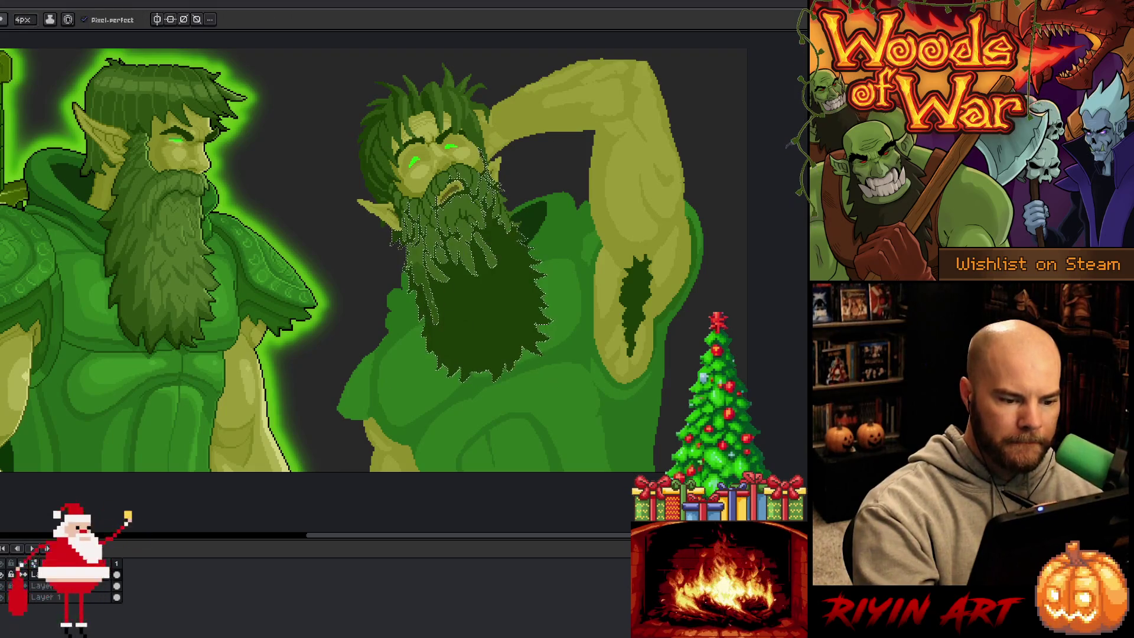
key(b)
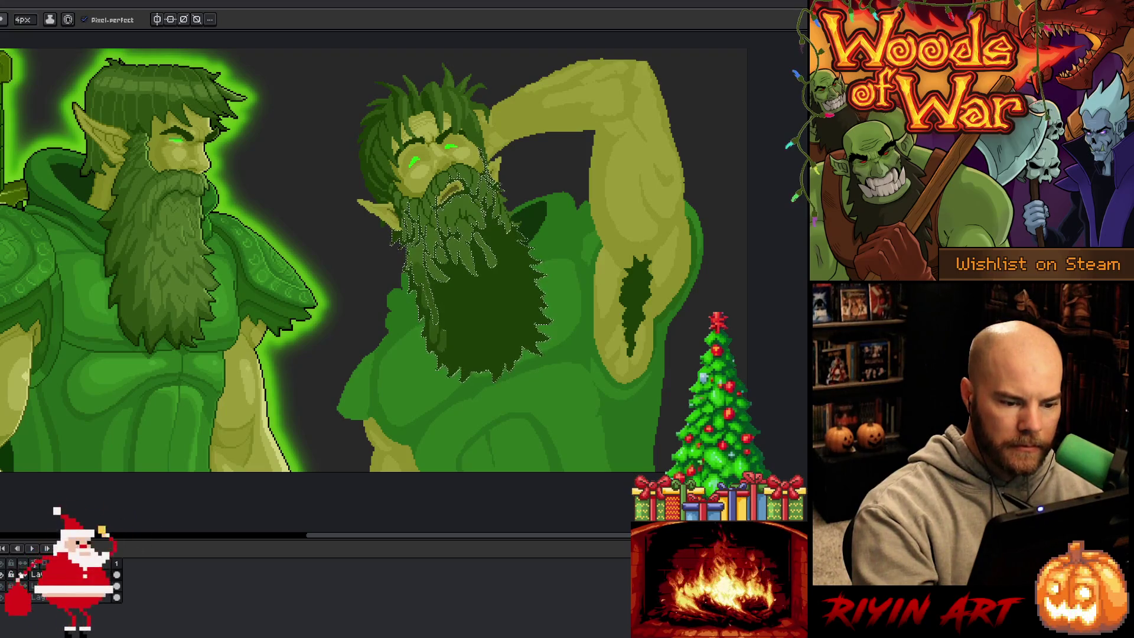
key(alt)
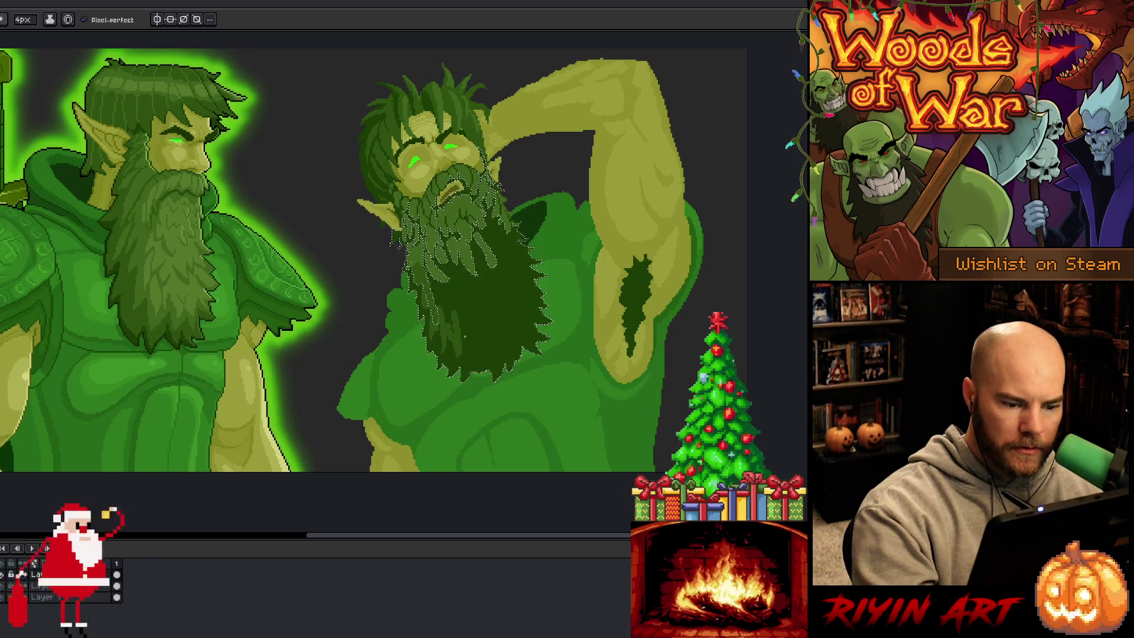
key(alt)
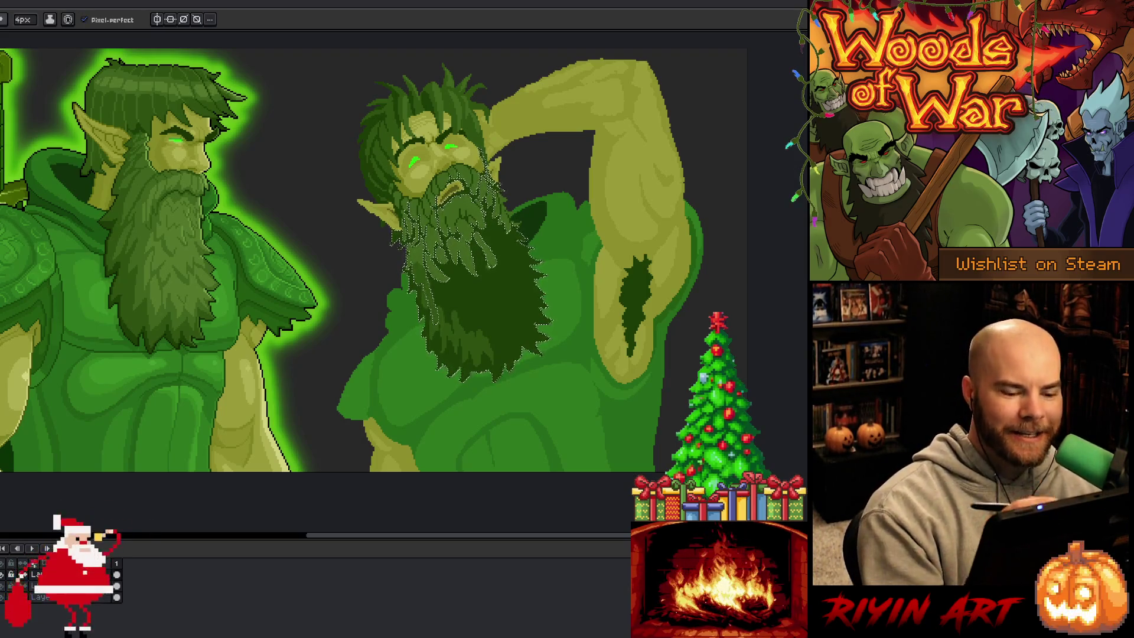
key(ctrl)
key(ctrl)
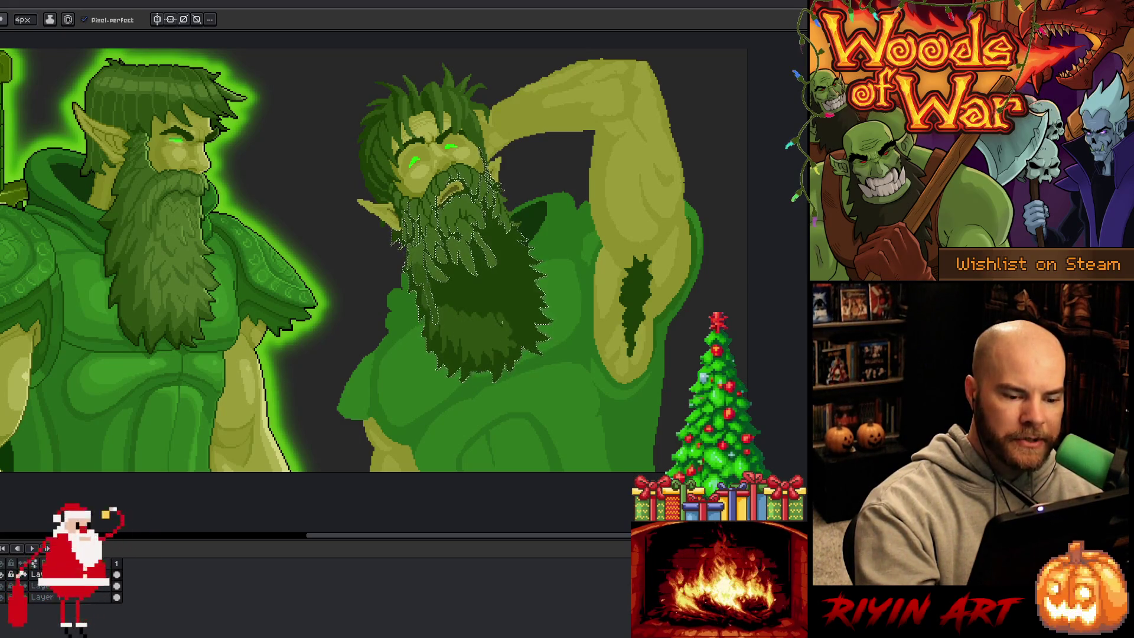
- Draw lighter strands down into the dark beard mass, then flood-fill a beard area with flat colour
key(alt)
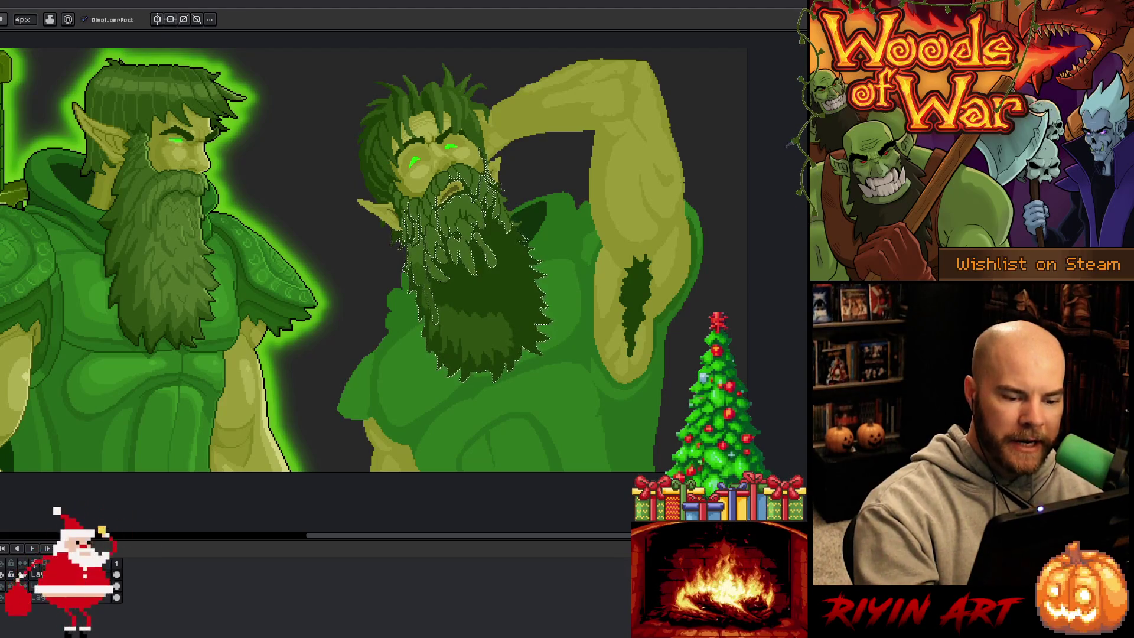
key(alt)
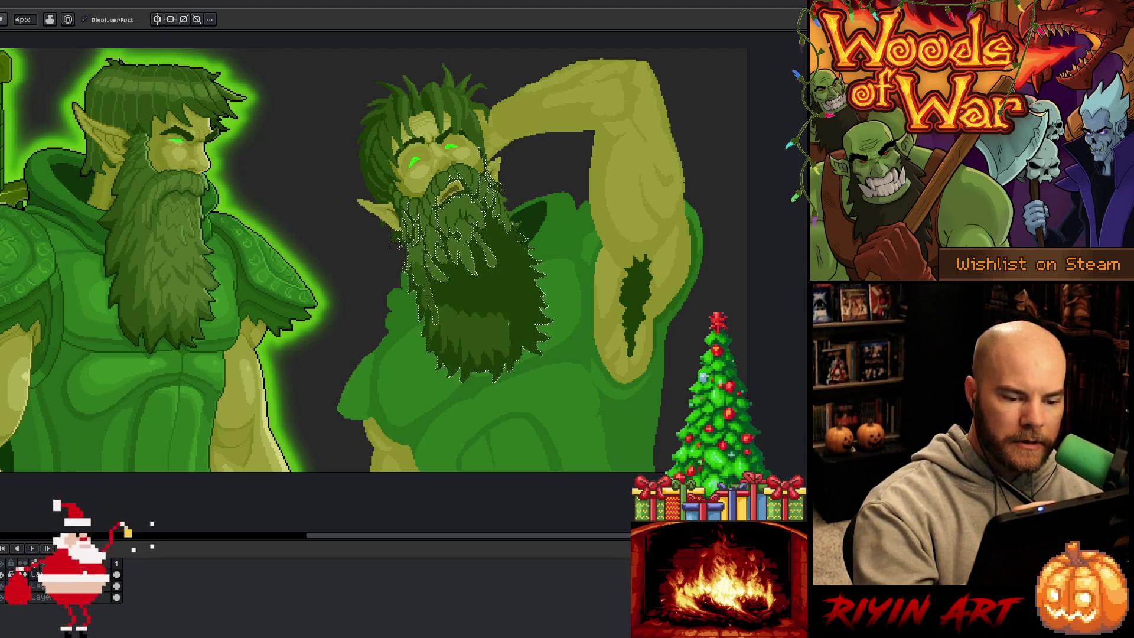
key(alt)
key(alt)
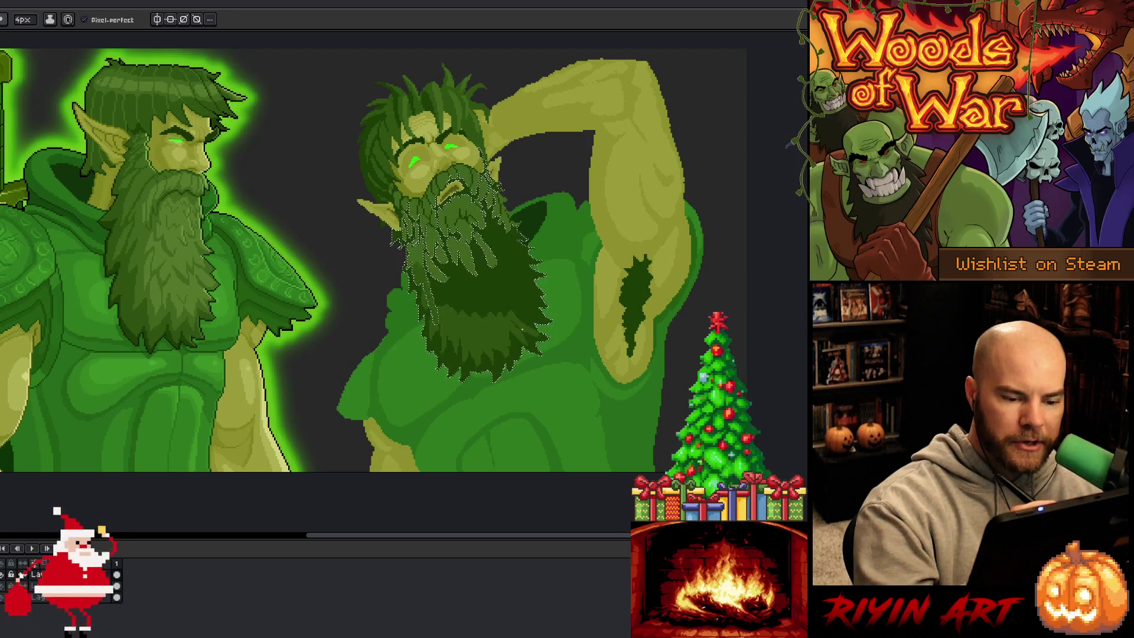
key(alt)
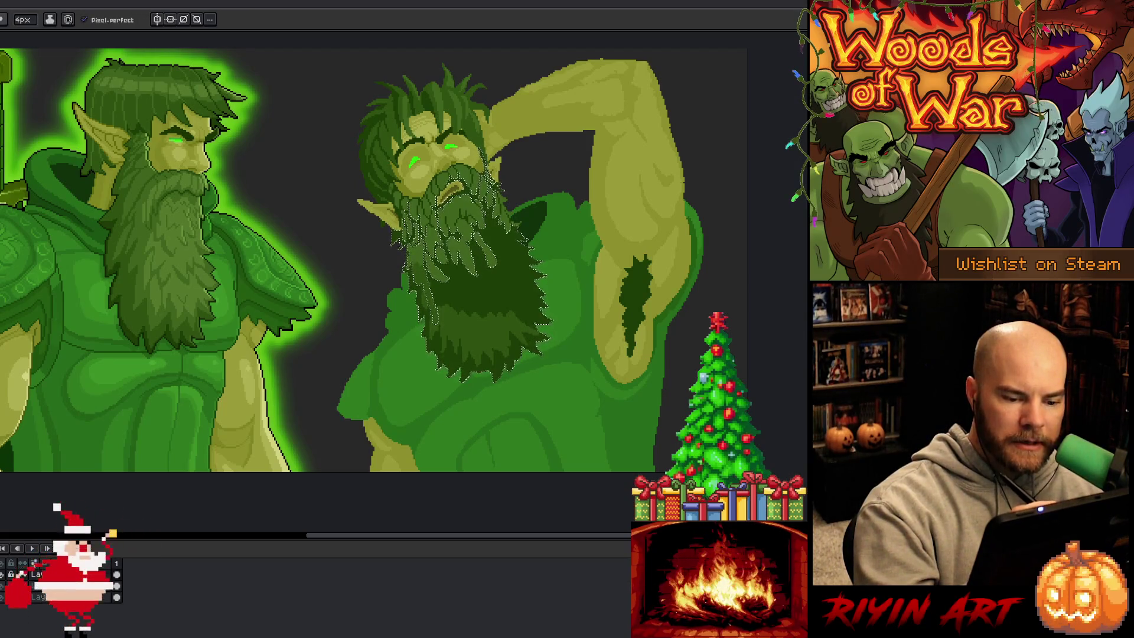
key(alt)
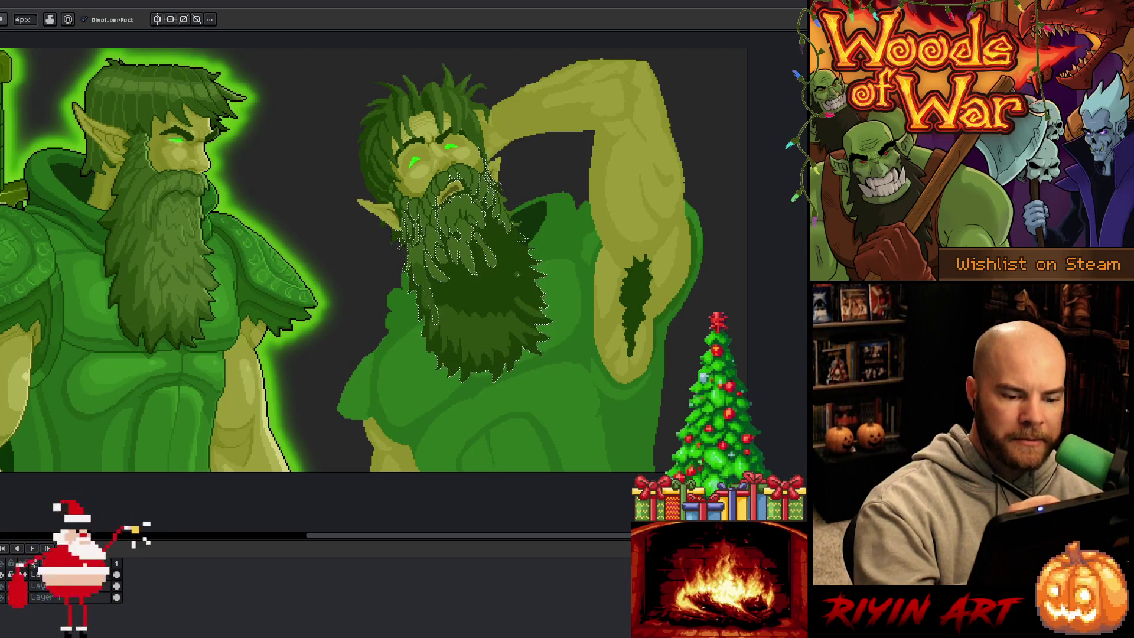
key(alt)
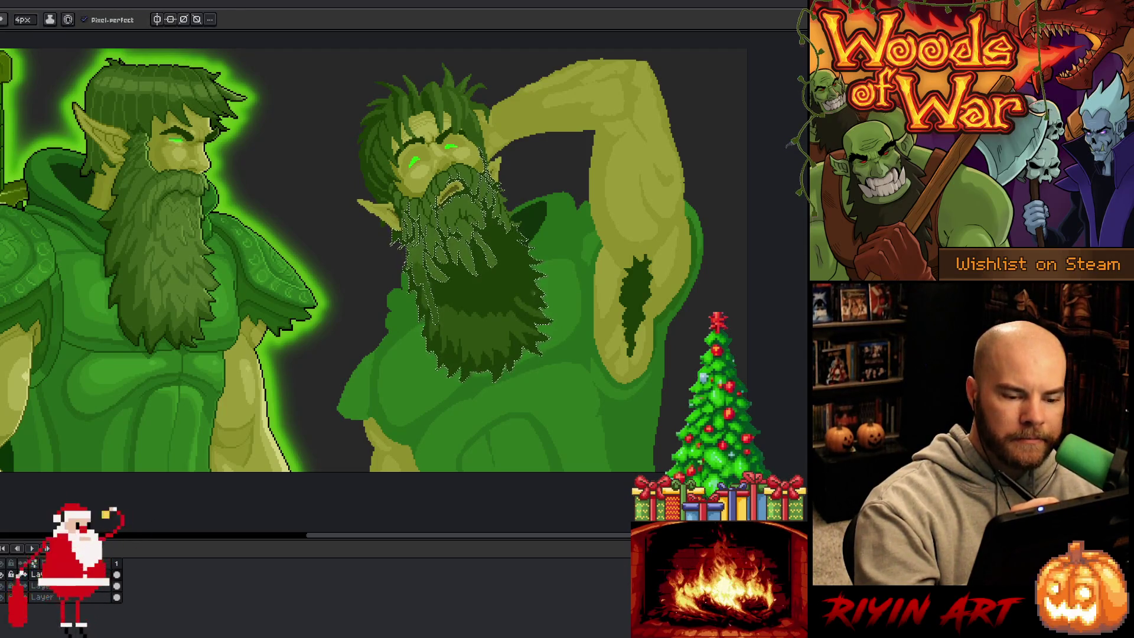
key(alt)
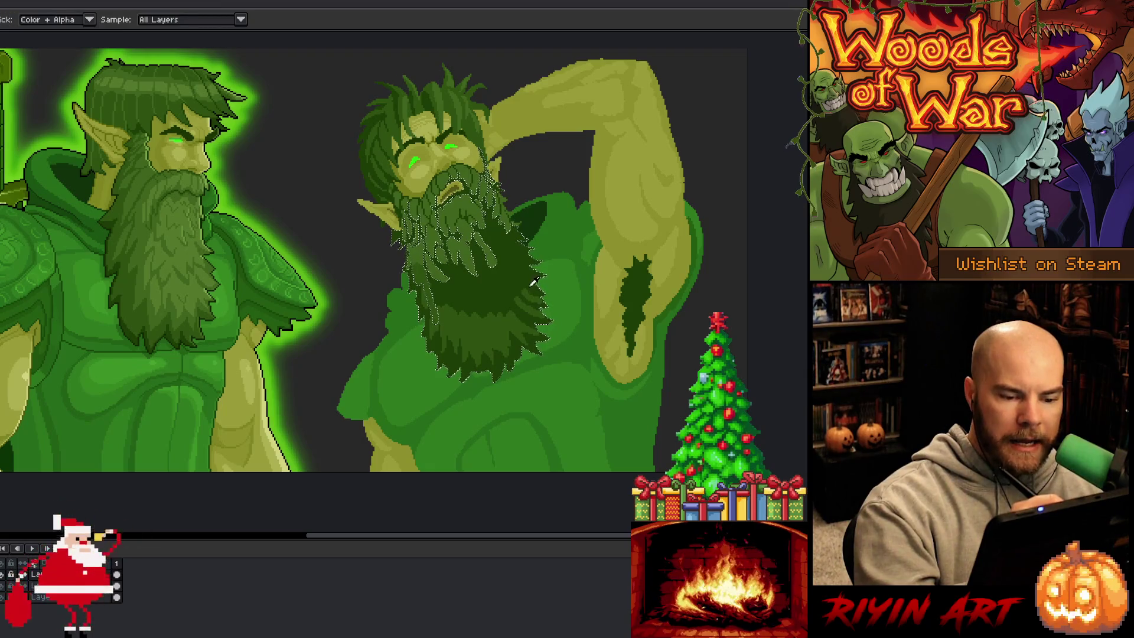
alt+click(534, 302)
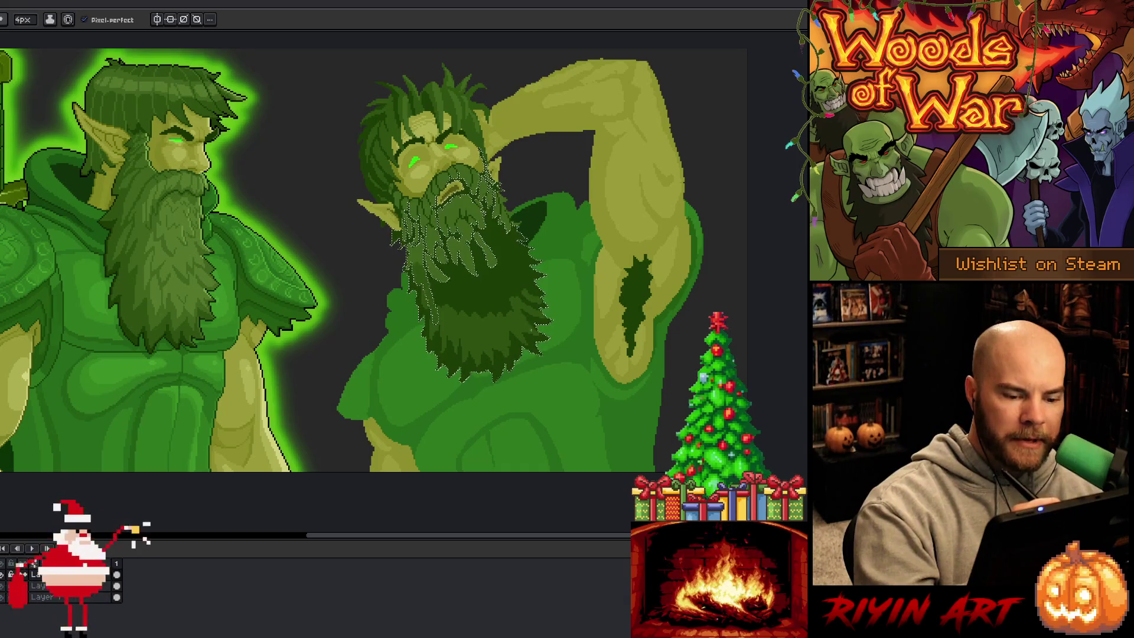
key(alt)
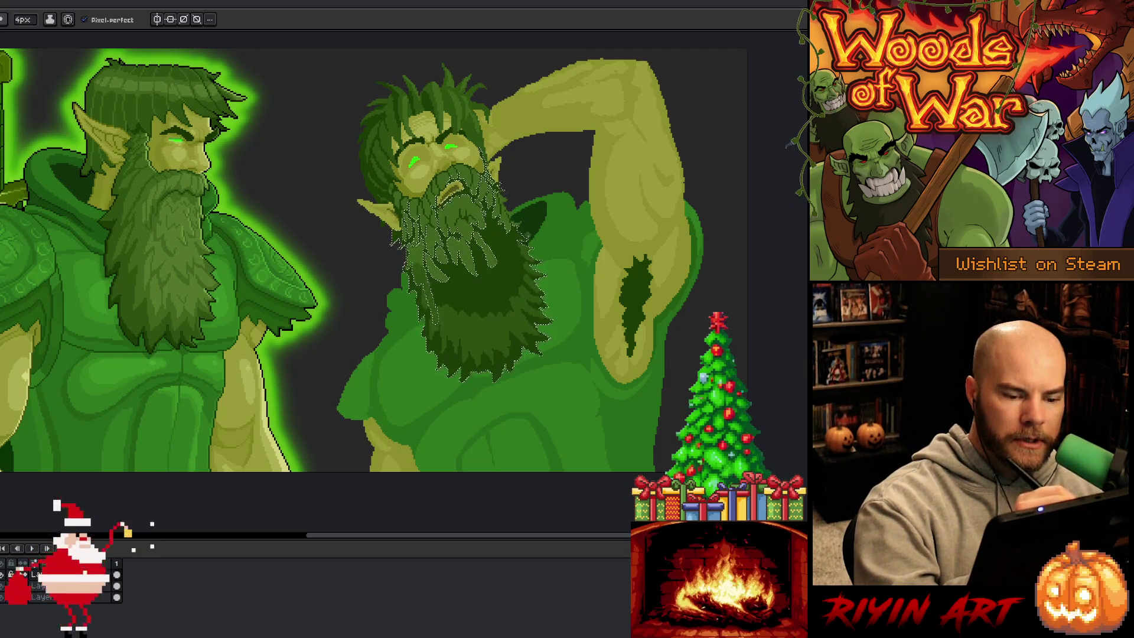
key(g)
click(492, 290)
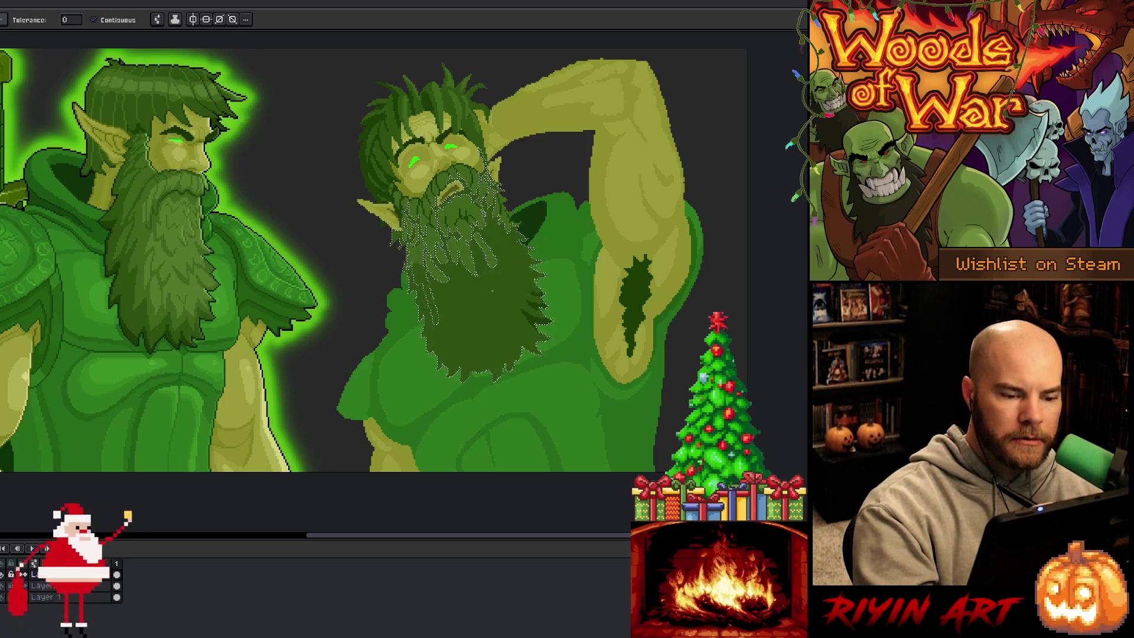
- Select the beard's dark green with Color Range, fill it with the Paint Bucket, and deselect
key(b)
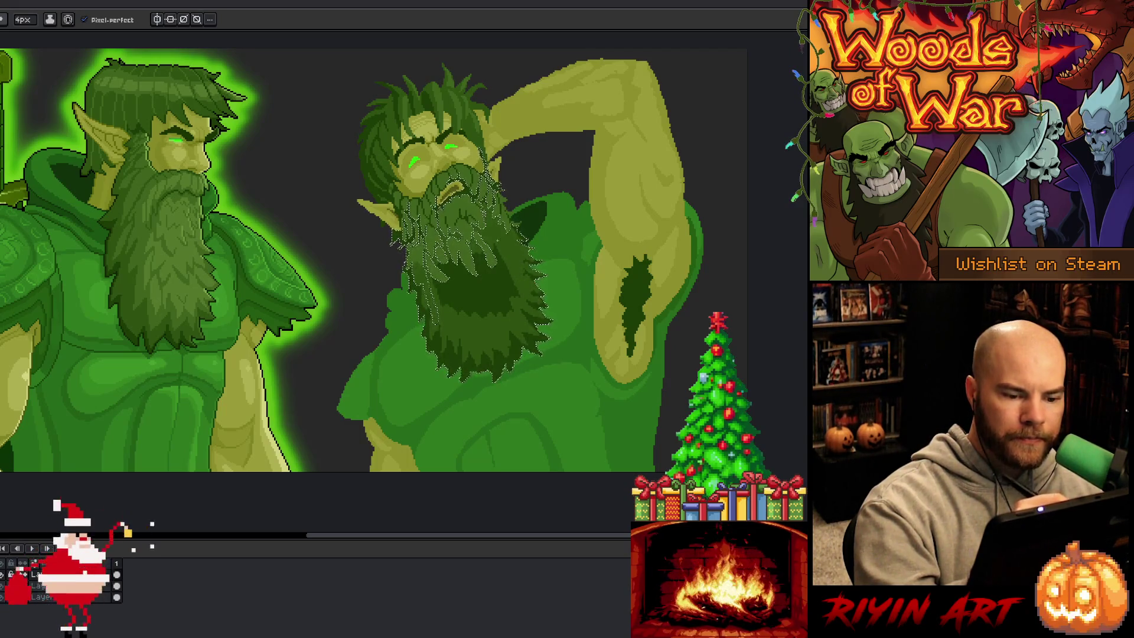
key(g)
key(ctrl+d)
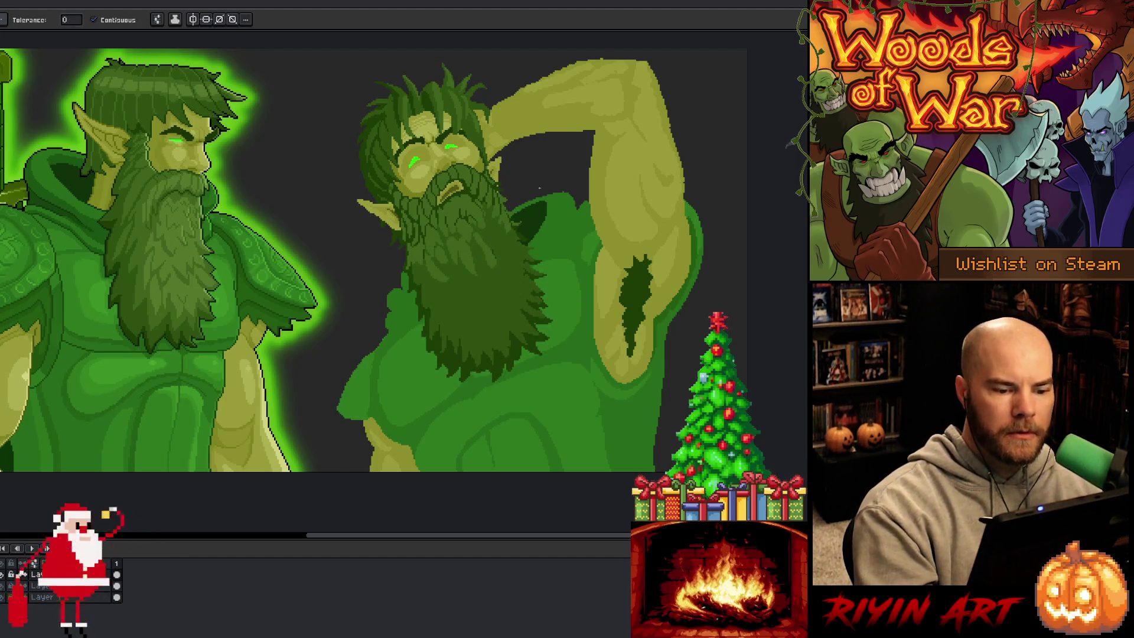
key(ctrl+shift+c)
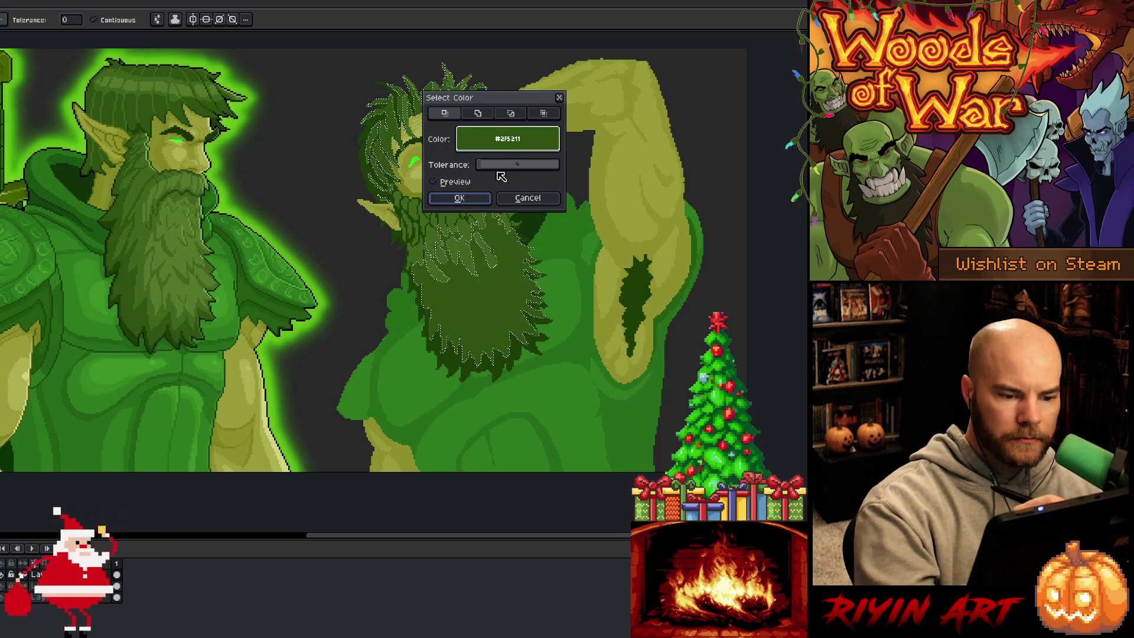
click(478, 195)
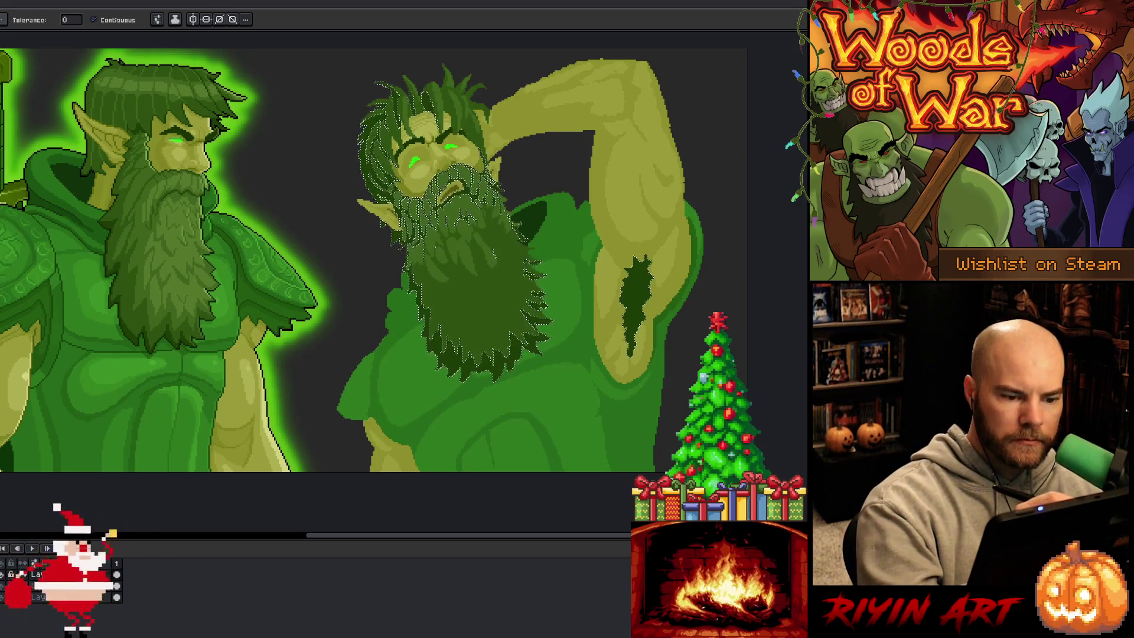
key(b)
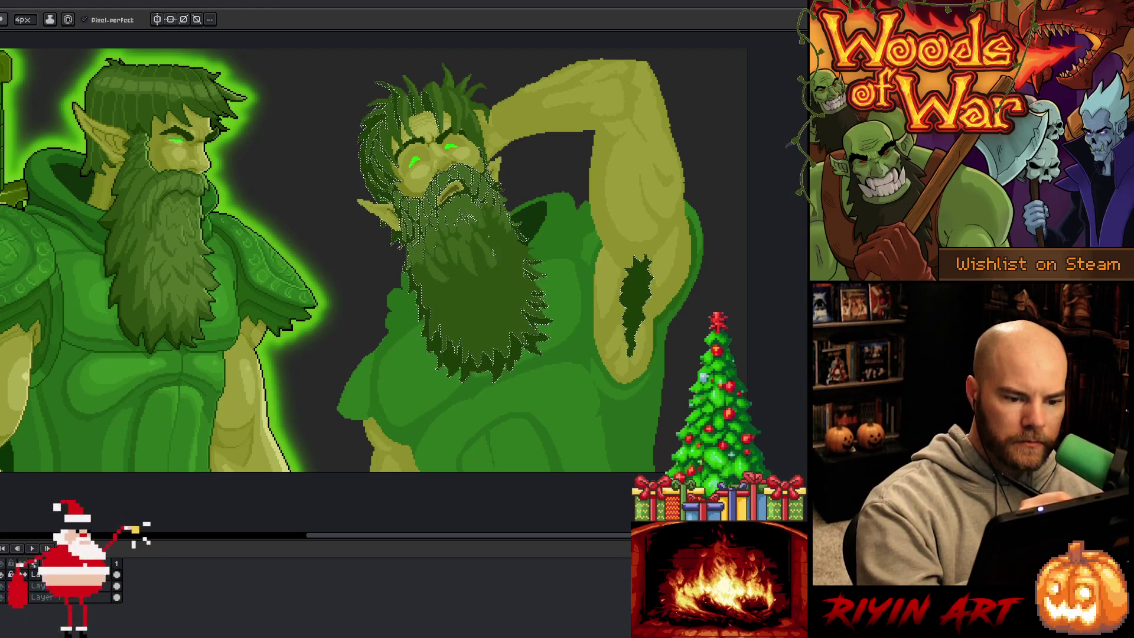
key(v)
key(ctrl+d)
key(b)
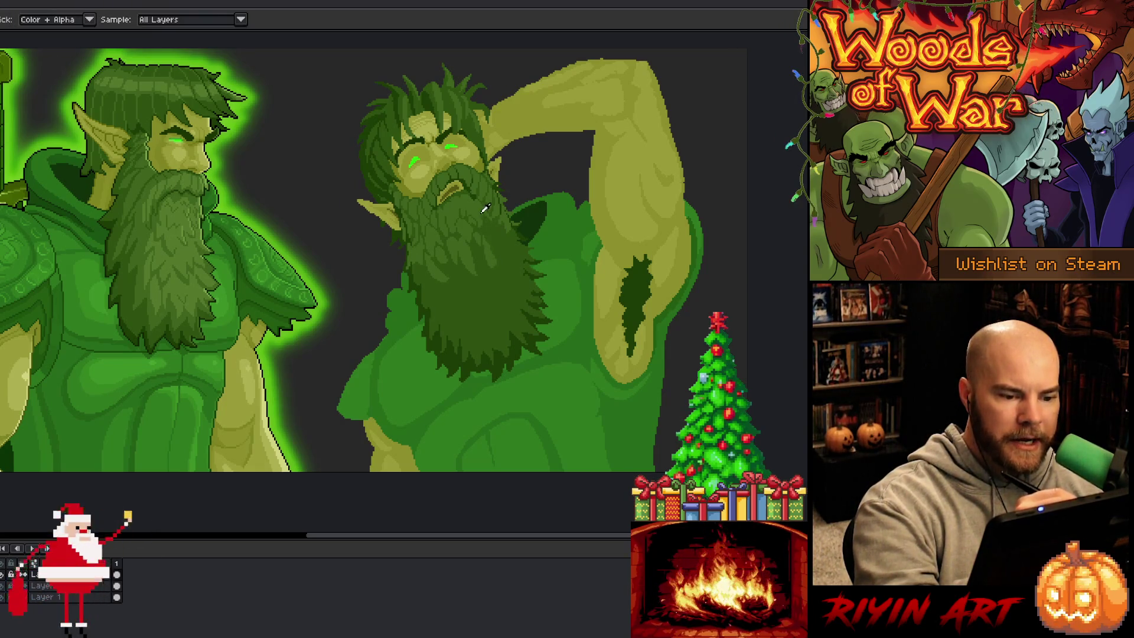
- Pick beard greens and paint lighter strands into the upper beard with the 4px pencil
key(alt)
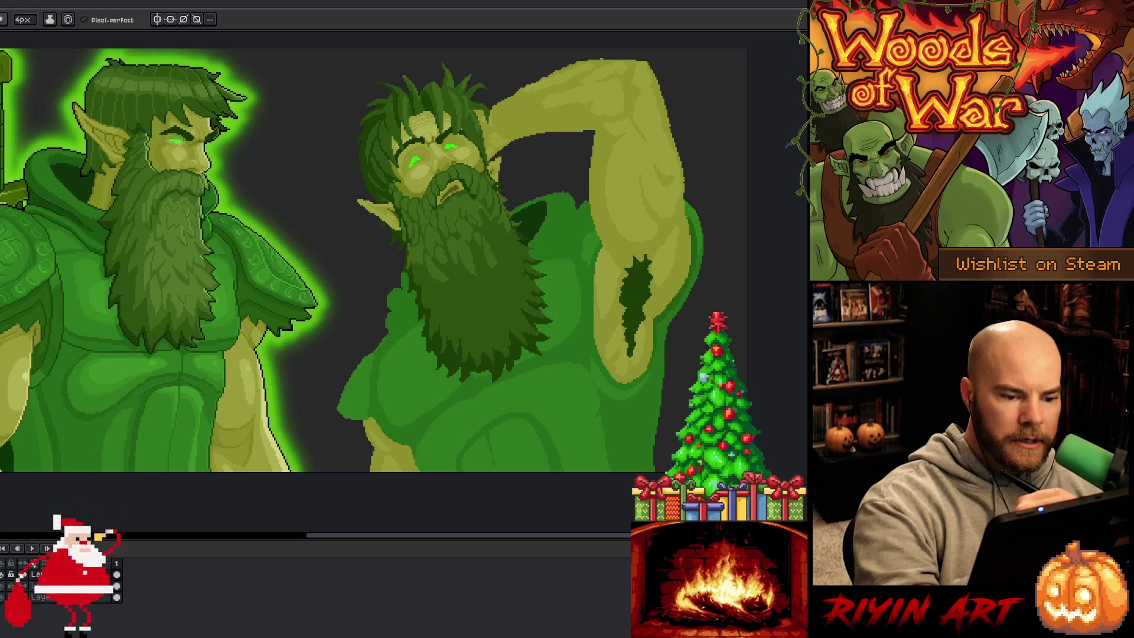
key(alt)
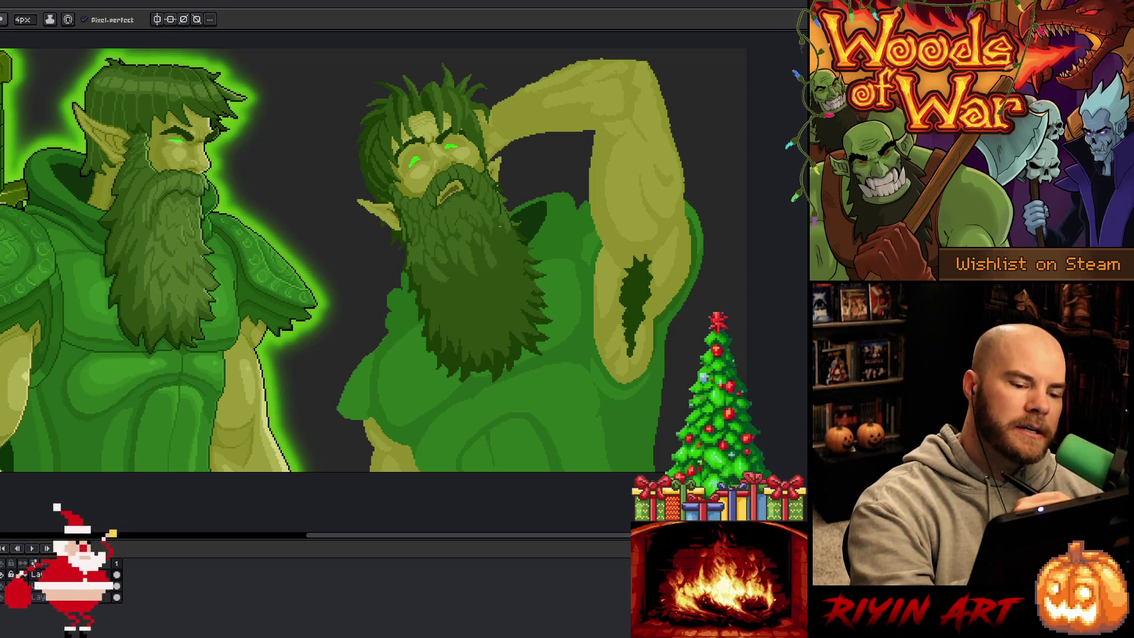
key(alt)
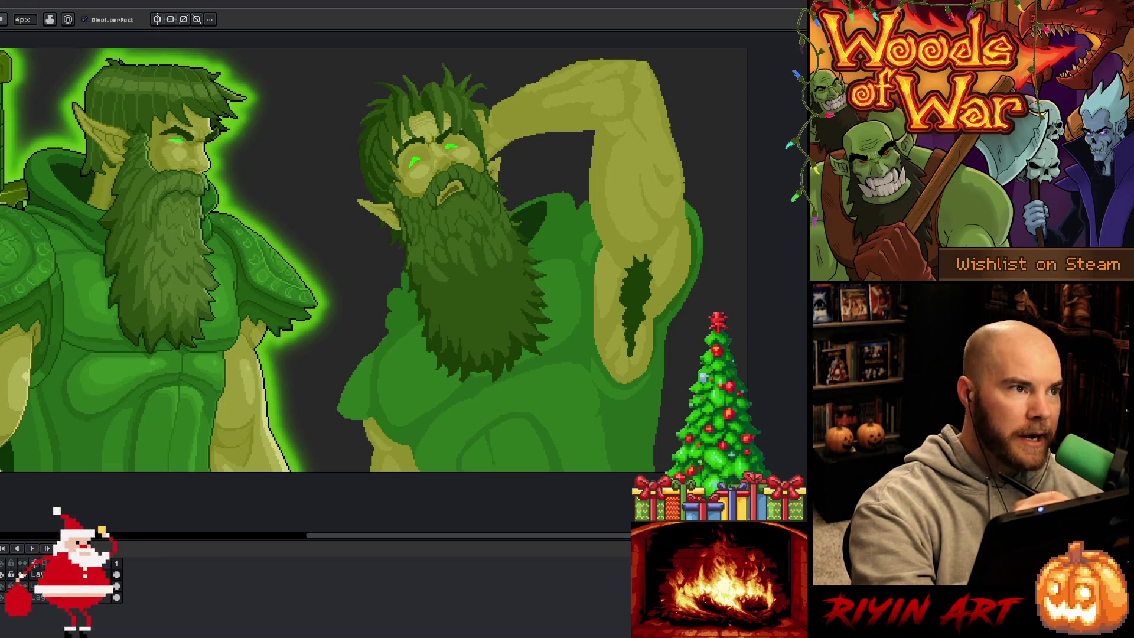
key(alt)
alt+click(510, 232)
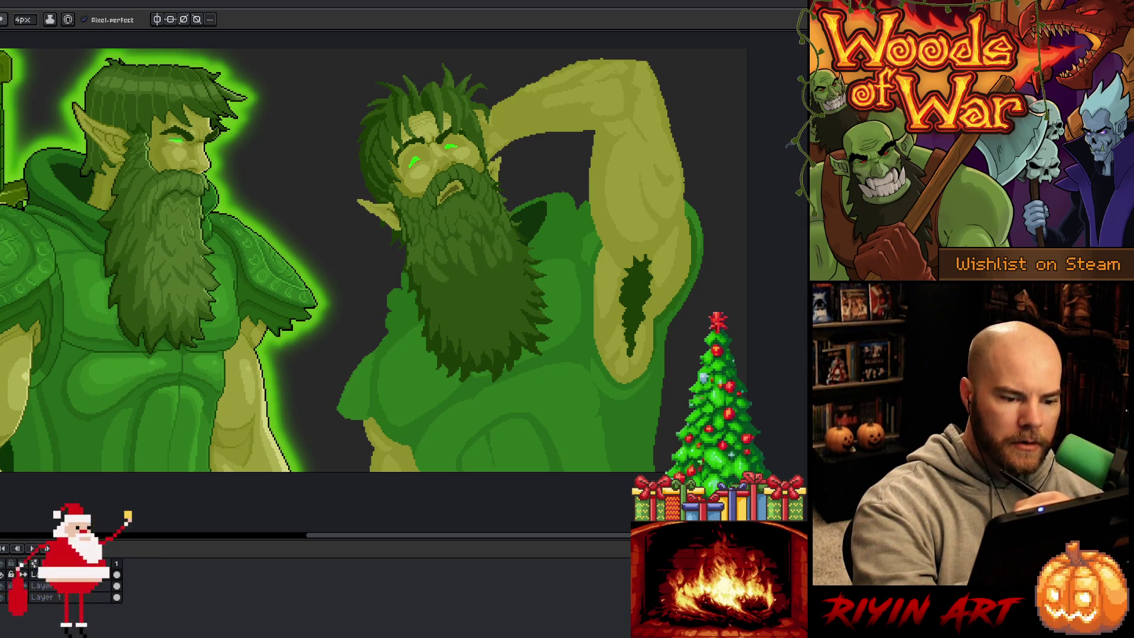
alt+click(496, 241)
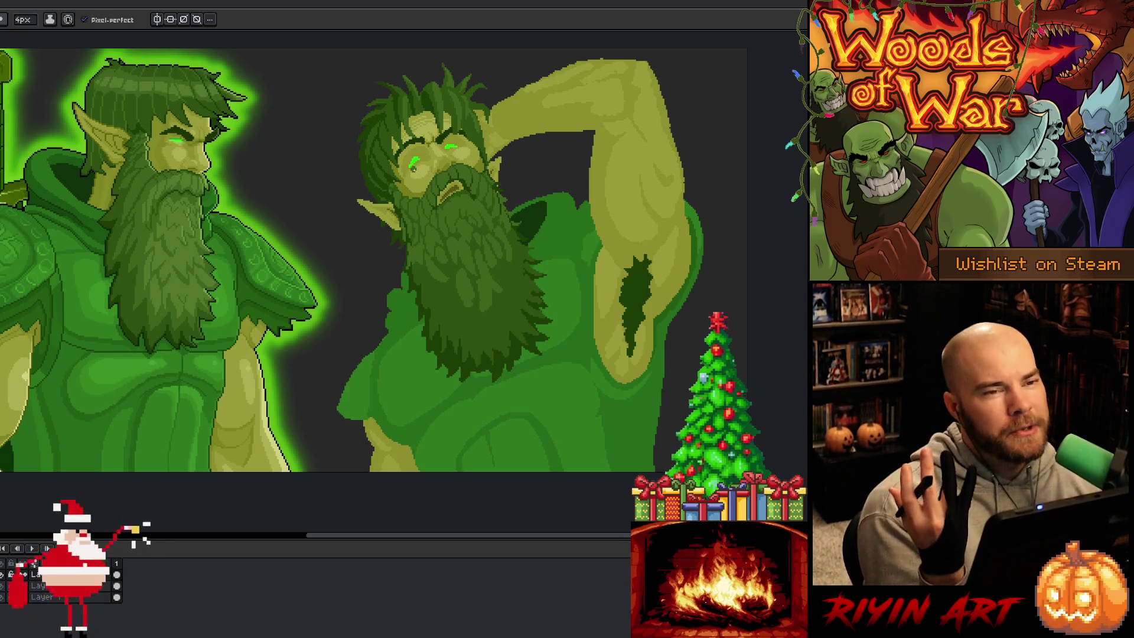
- Pick another beard green, then lasso a narrow strip along the beard's left edge
key(i)
key(b)
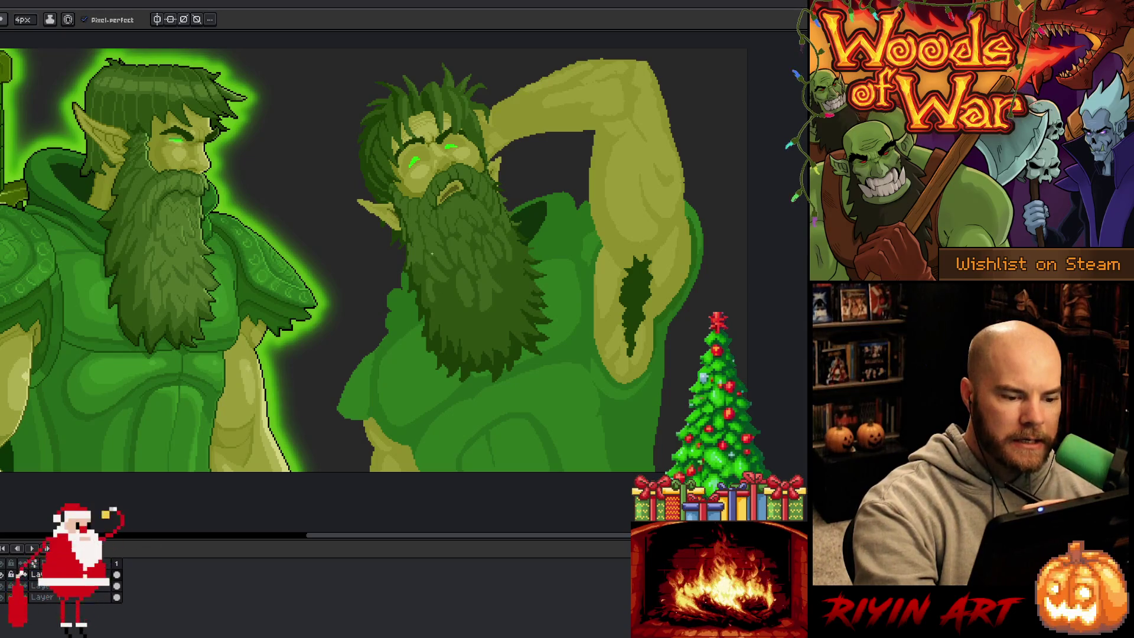
key(q)
drag(408, 195, 427, 260)
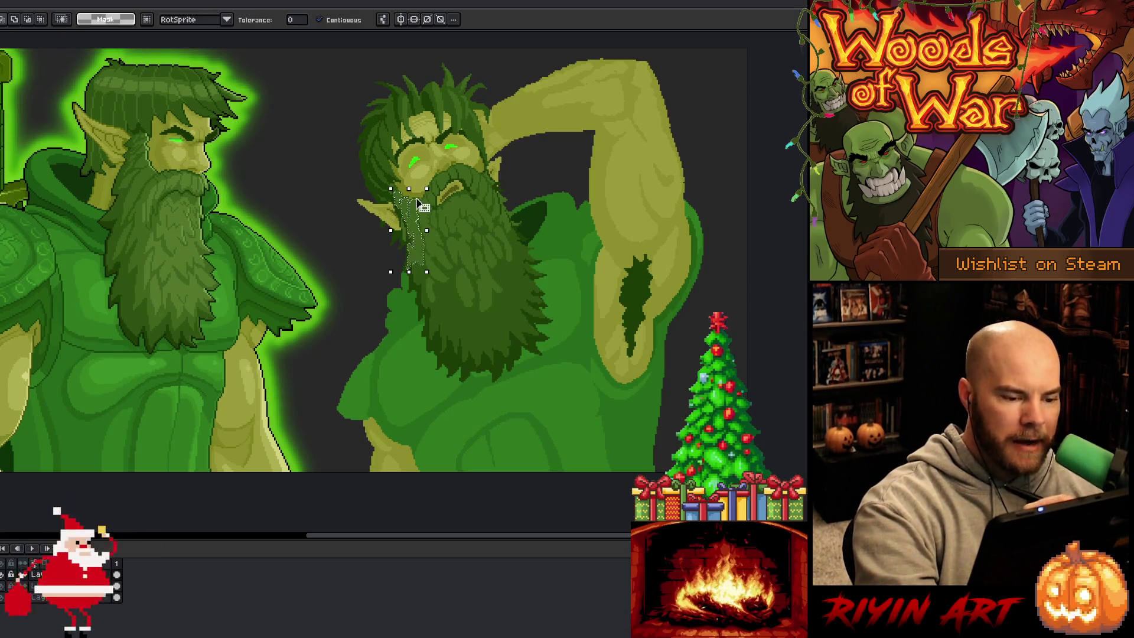
- Touch up the lassoed left beard strip, deselect, pick a beard green and shrink the brush to 1px
key(b)
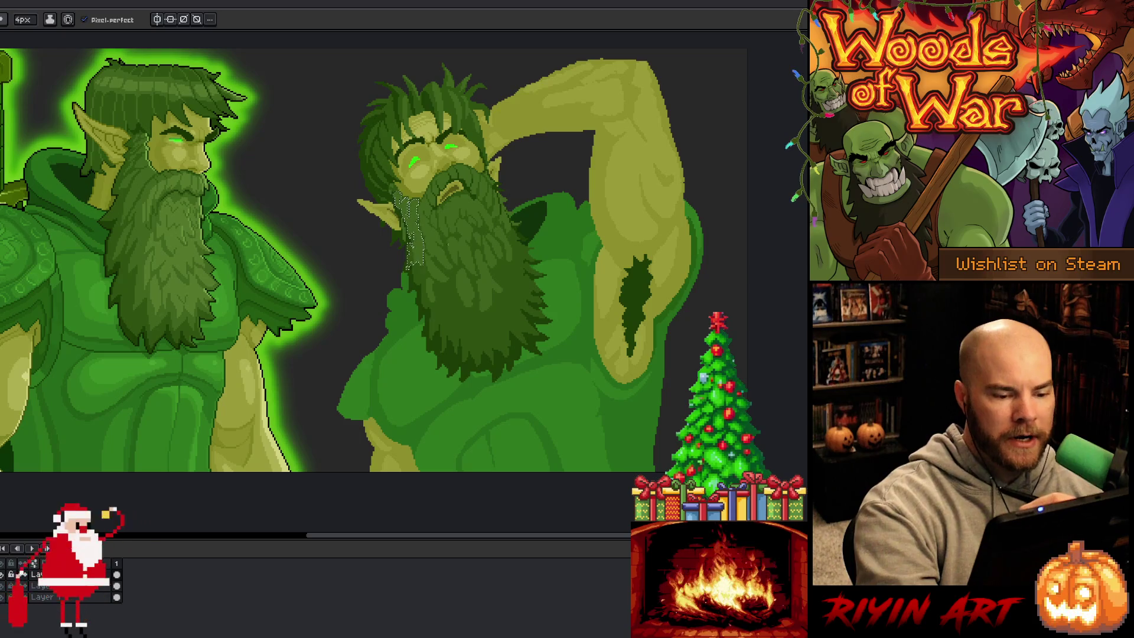
key(ctrl+d)
key(v)
key(b)
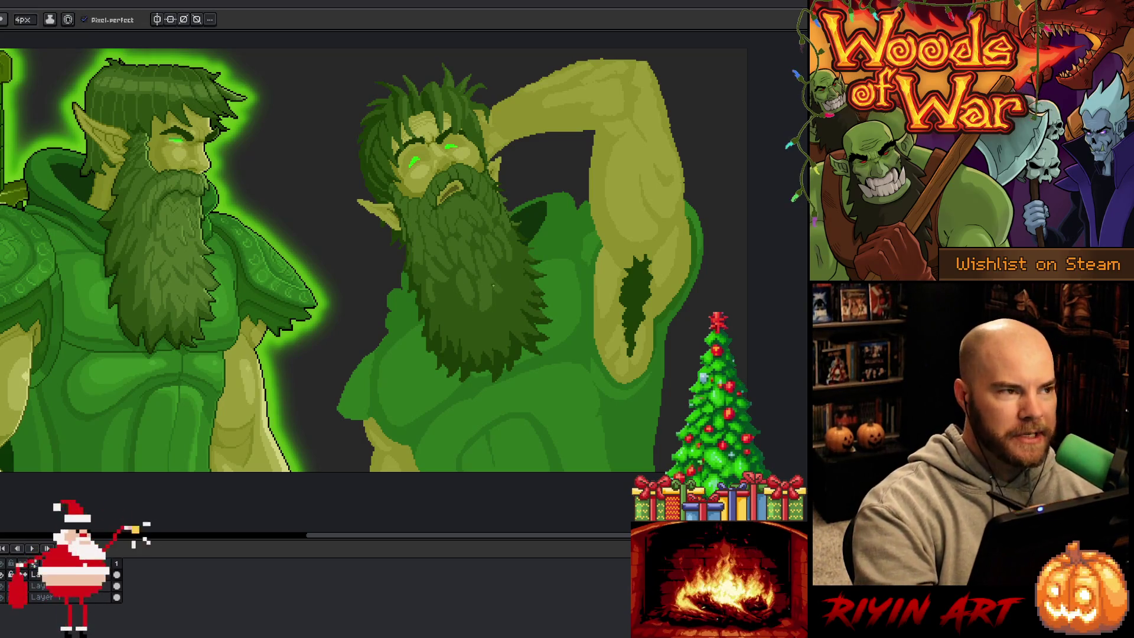
alt+click(476, 309)
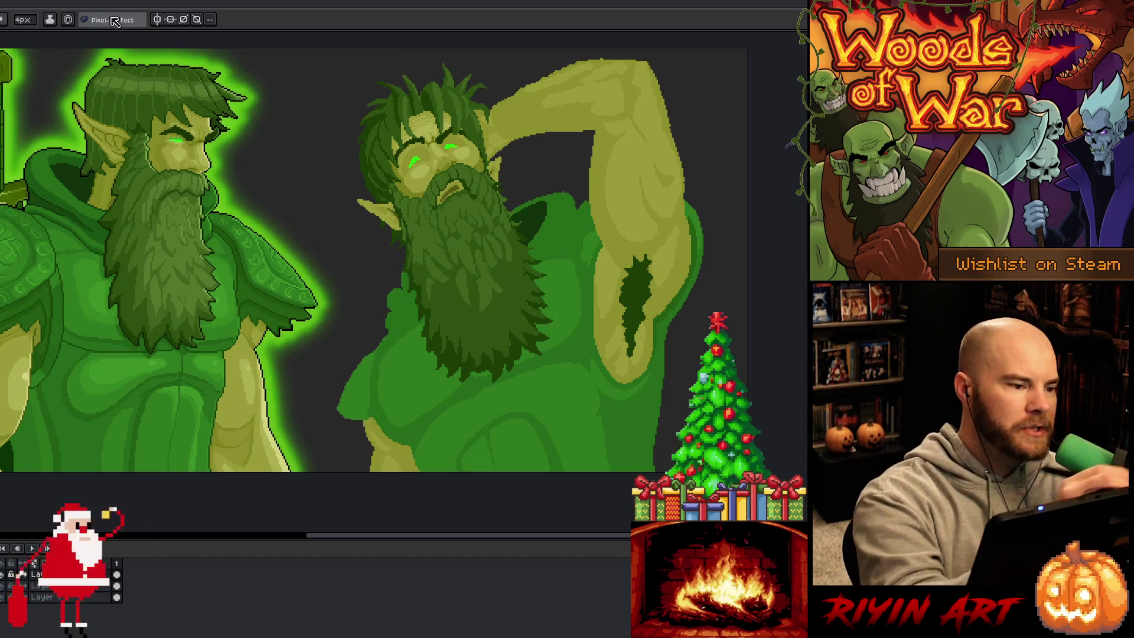
key(b)
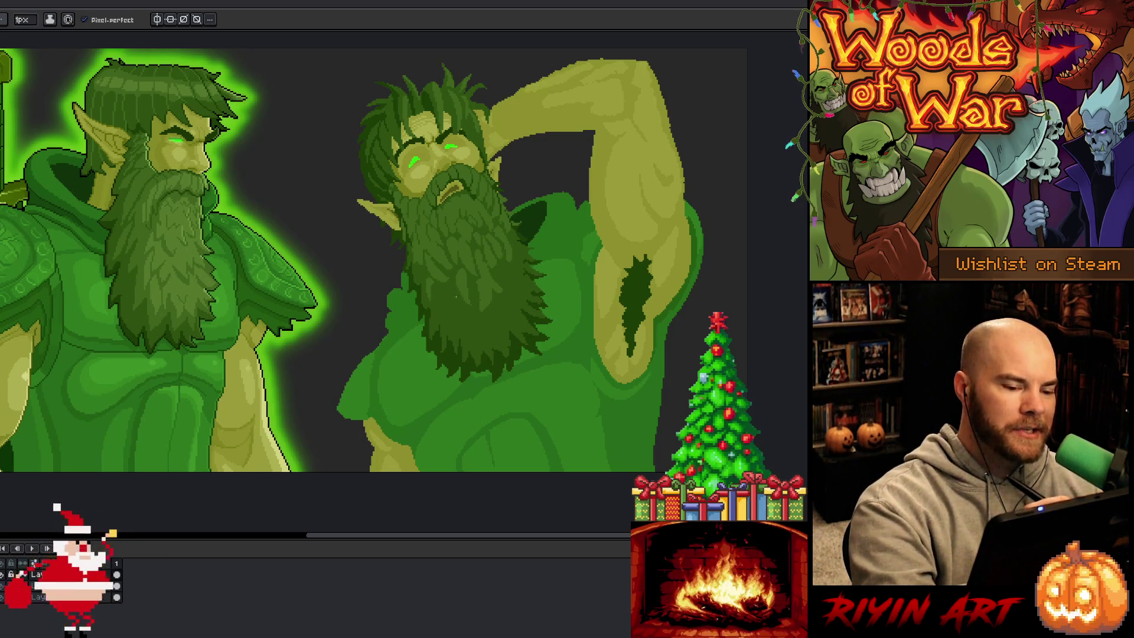
- Sample several beard greens and draw thin 1px strand highlights through the middle of the beard
alt+click(455, 286)
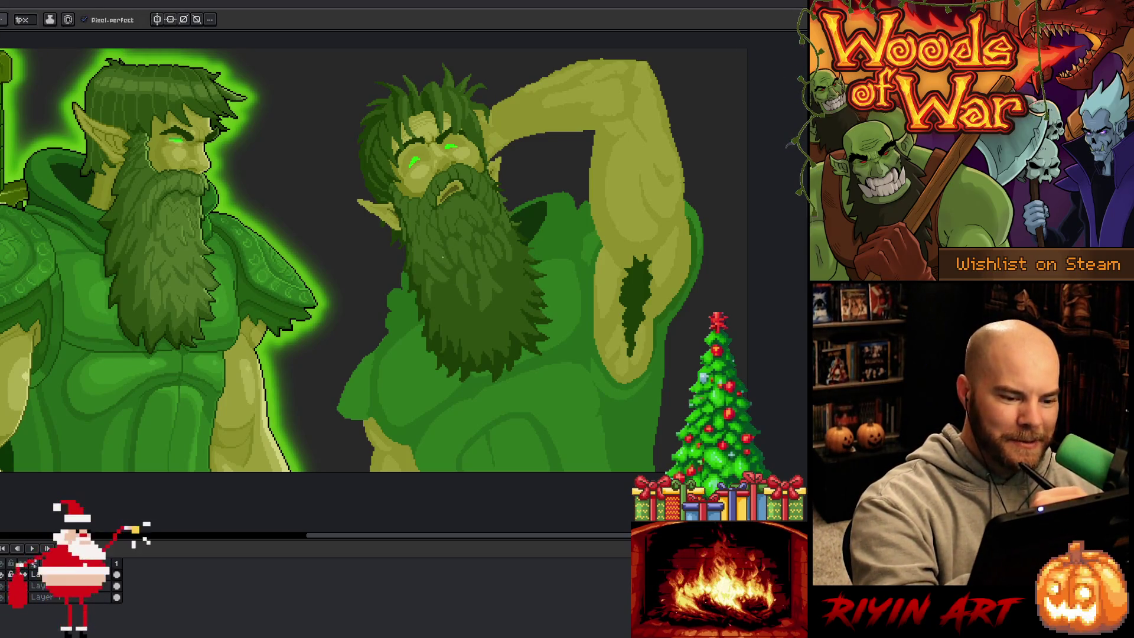
alt+click(431, 248)
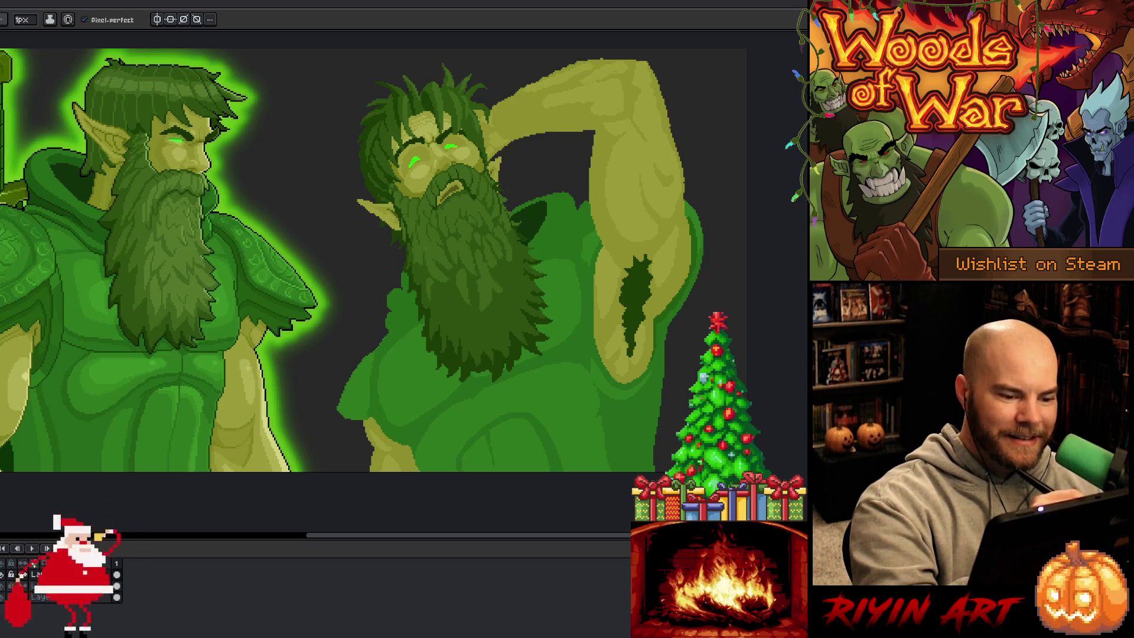
alt+click(454, 275)
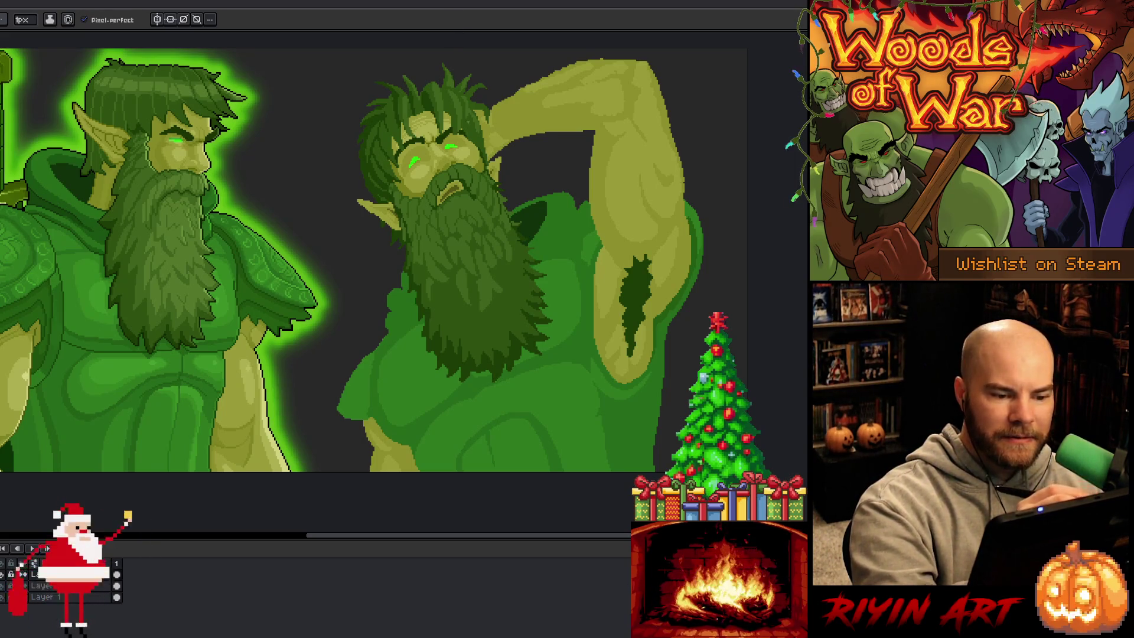
alt+click(427, 235)
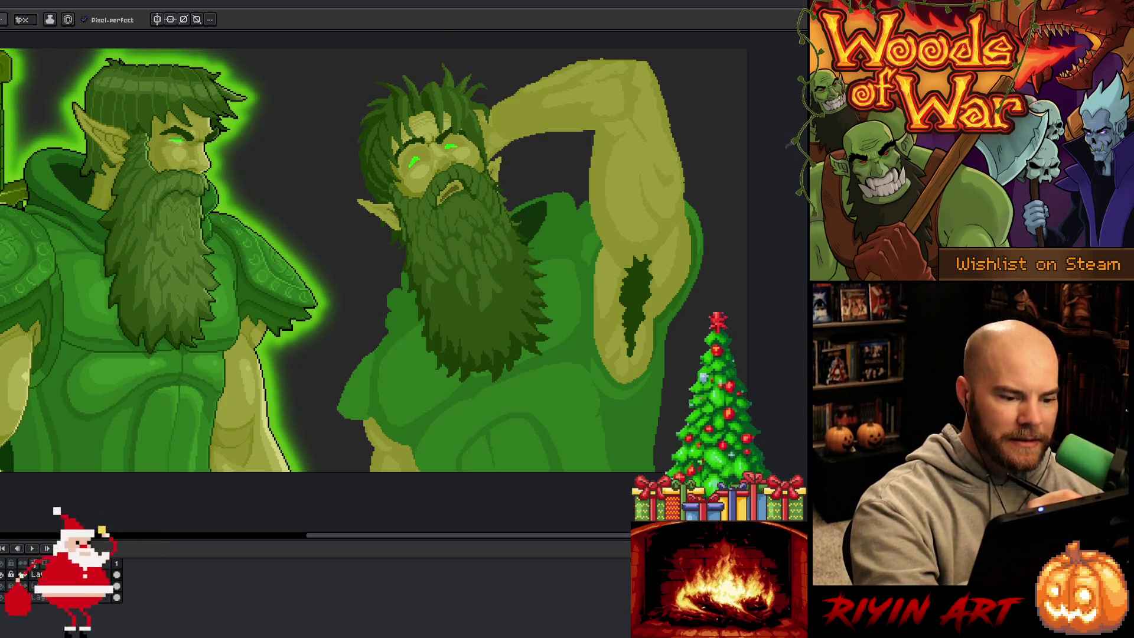
alt+click(511, 295)
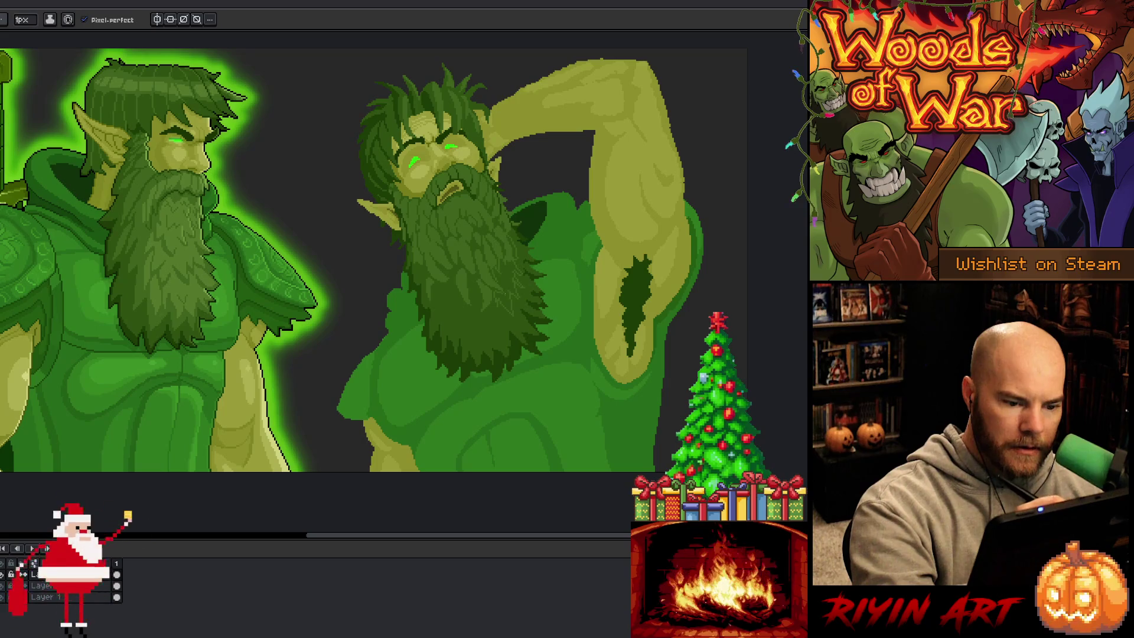
key(g)
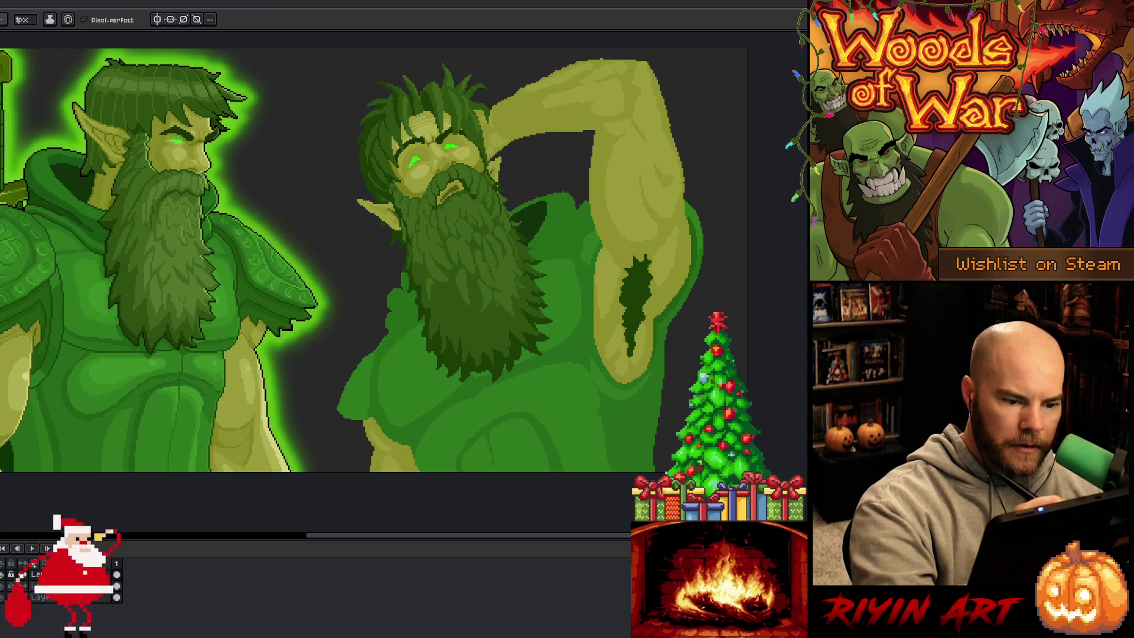
key(b)
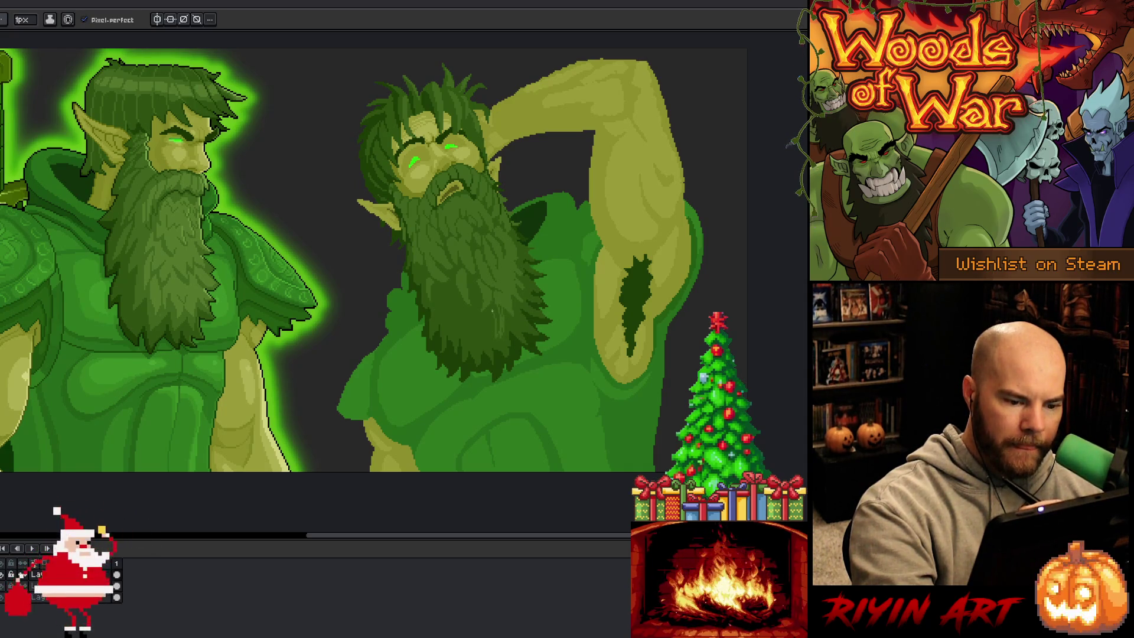
key(g)
key(b)
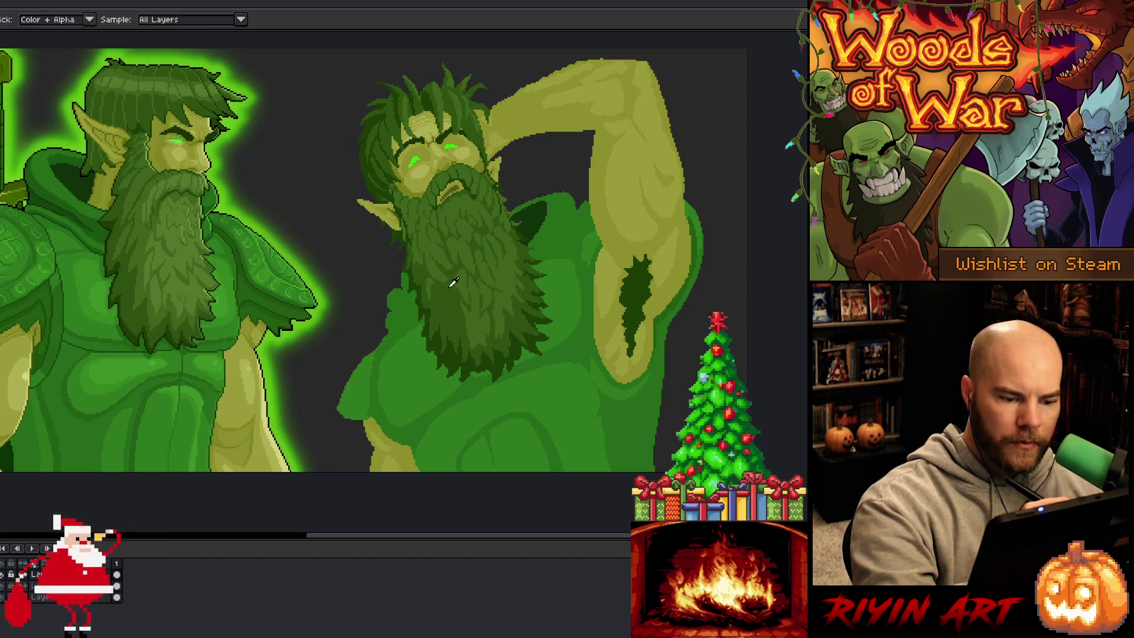
- Sample beard shades and draw lighter 1px strands into the lower-left beard tips
alt+click(469, 308)
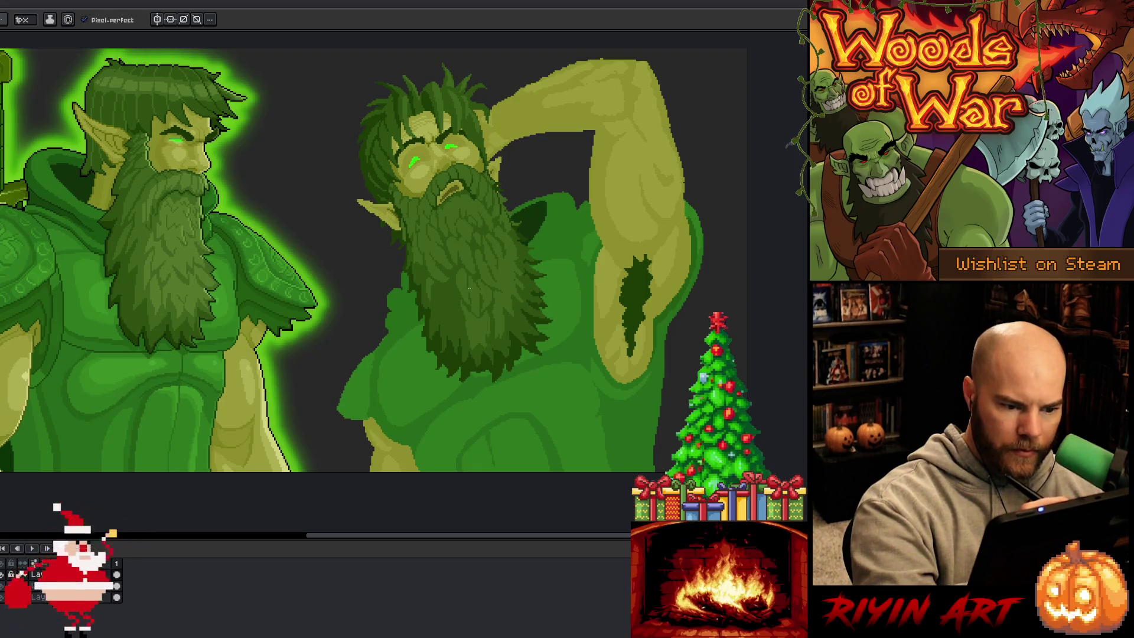
alt+click(473, 302)
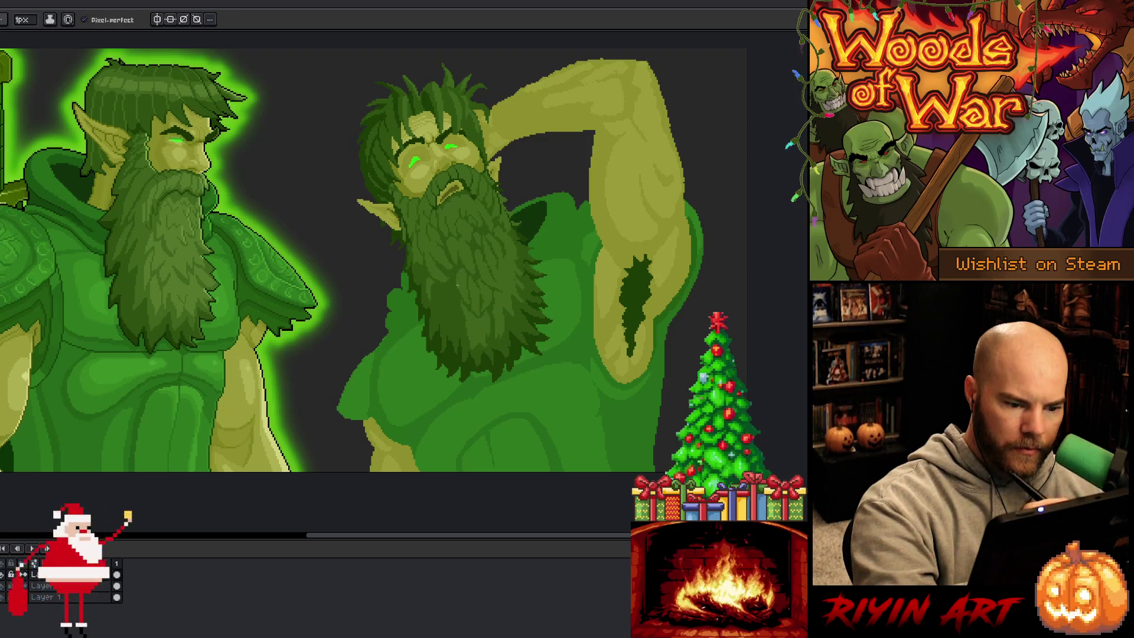
drag(453, 312, 460, 329)
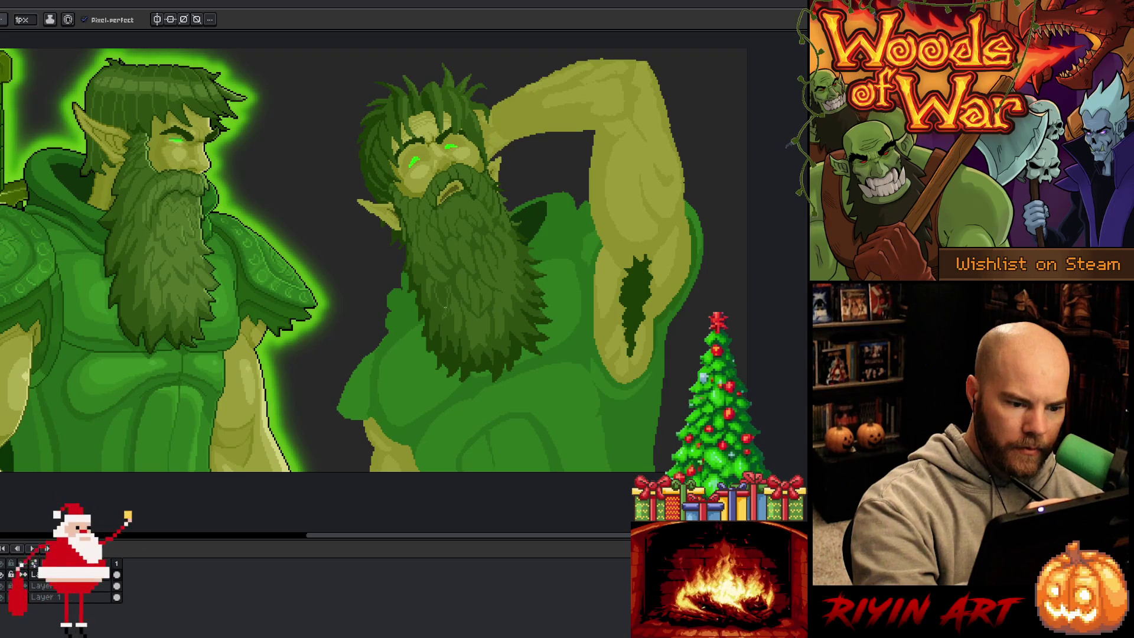
key(g)
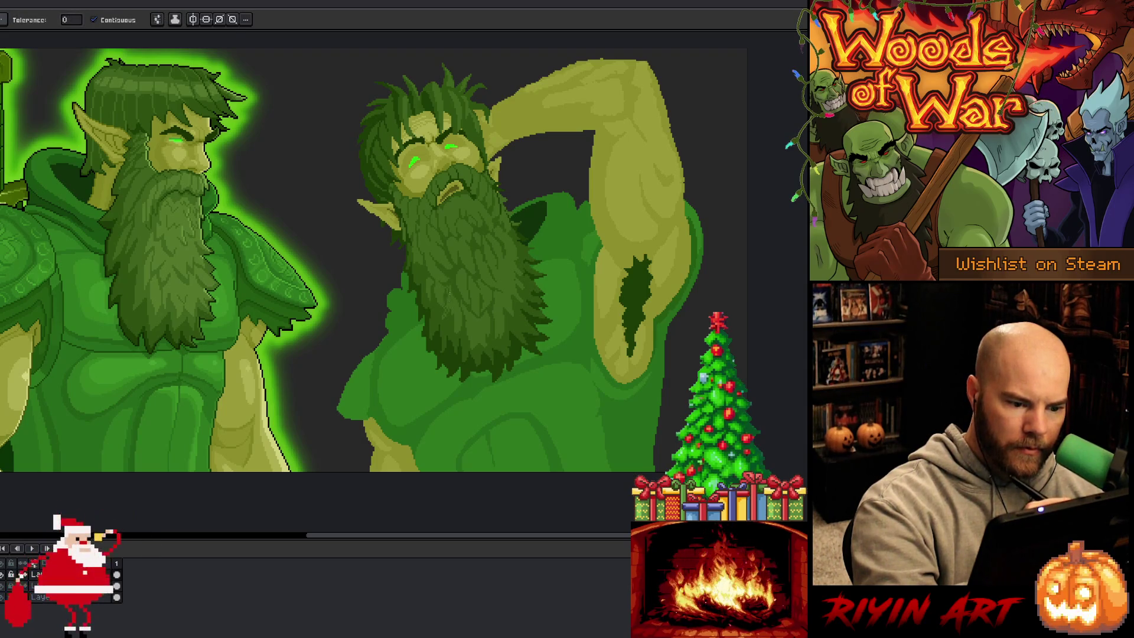
key(b)
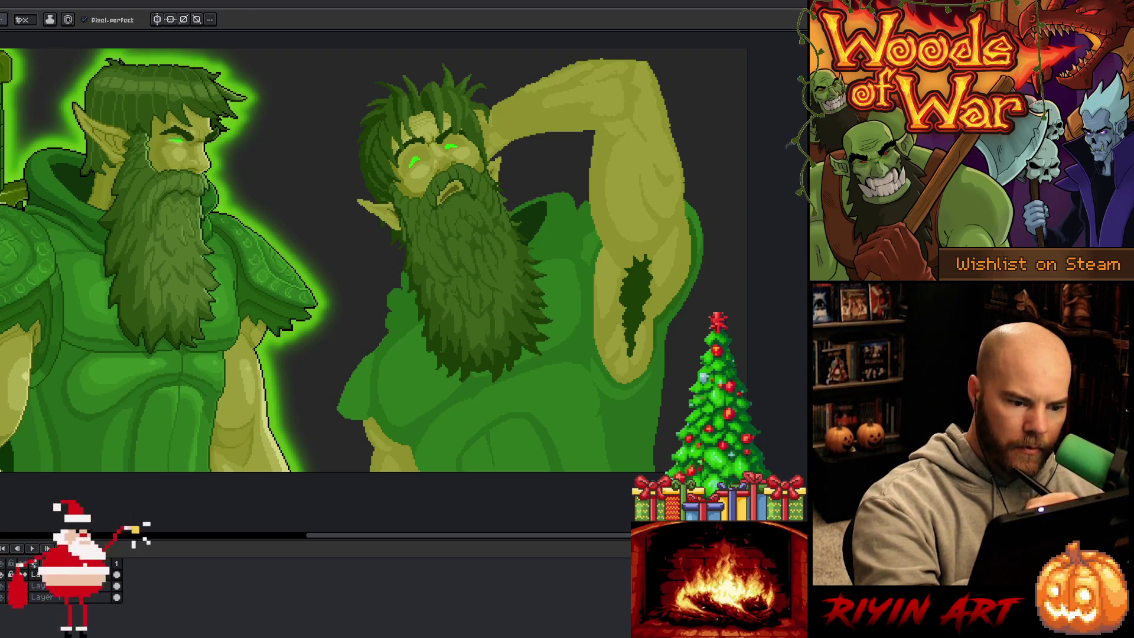
key(alt)
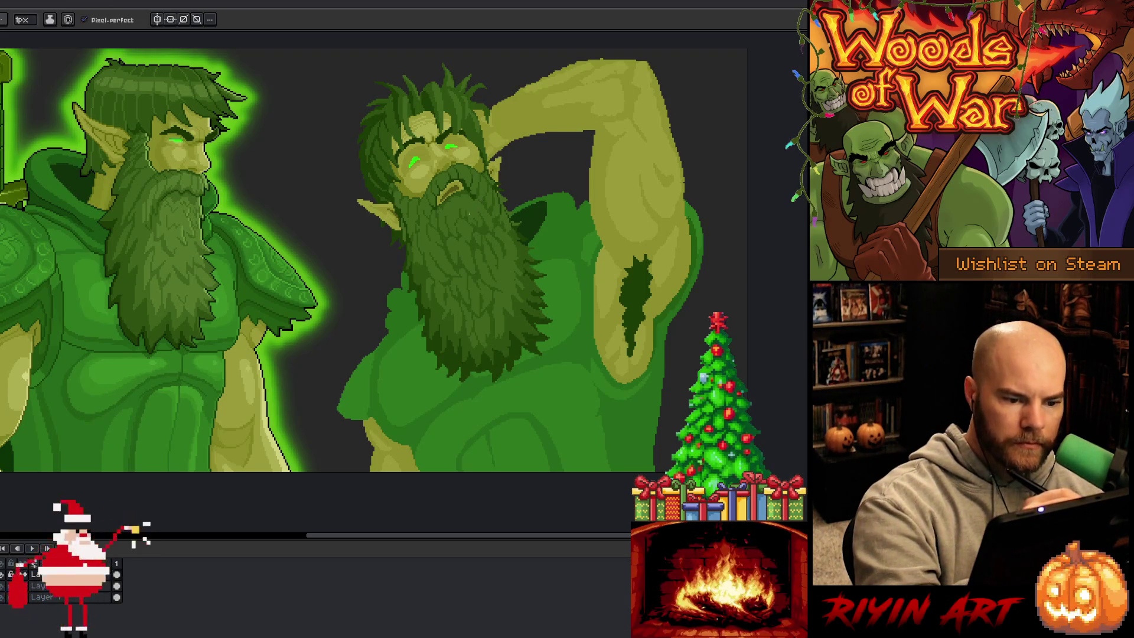
alt+click(473, 217)
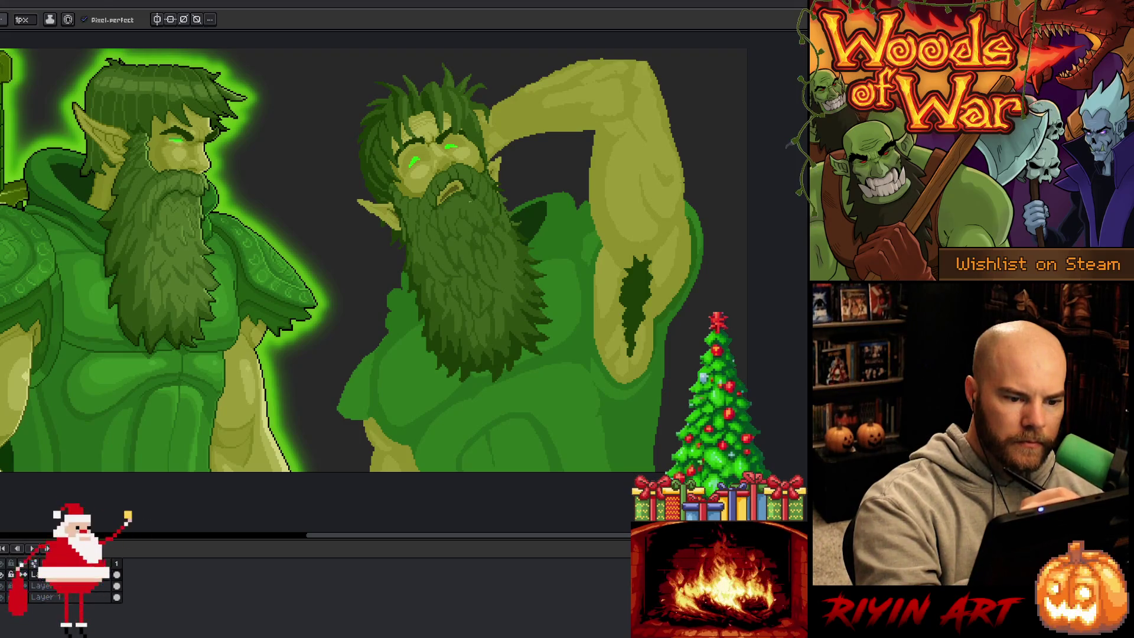
alt+click(488, 218)
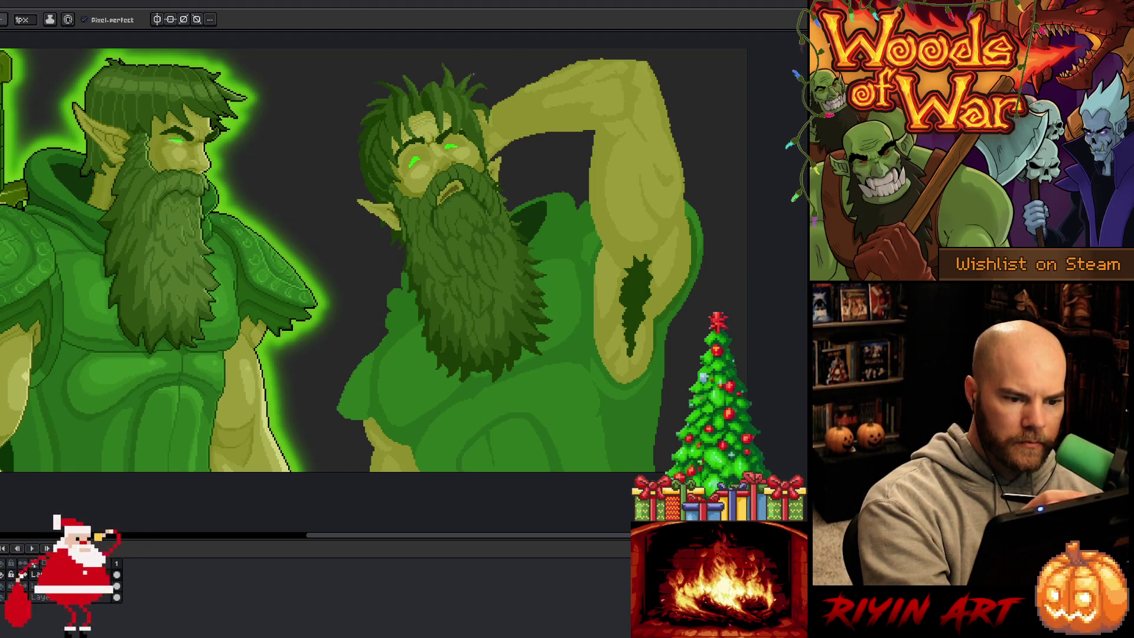
- Marquee-select the area around the left eye, nudge it one pixel left, and deselect
key(m)
drag(407, 160, 431, 181)
scroll(439, 121, up, 3)
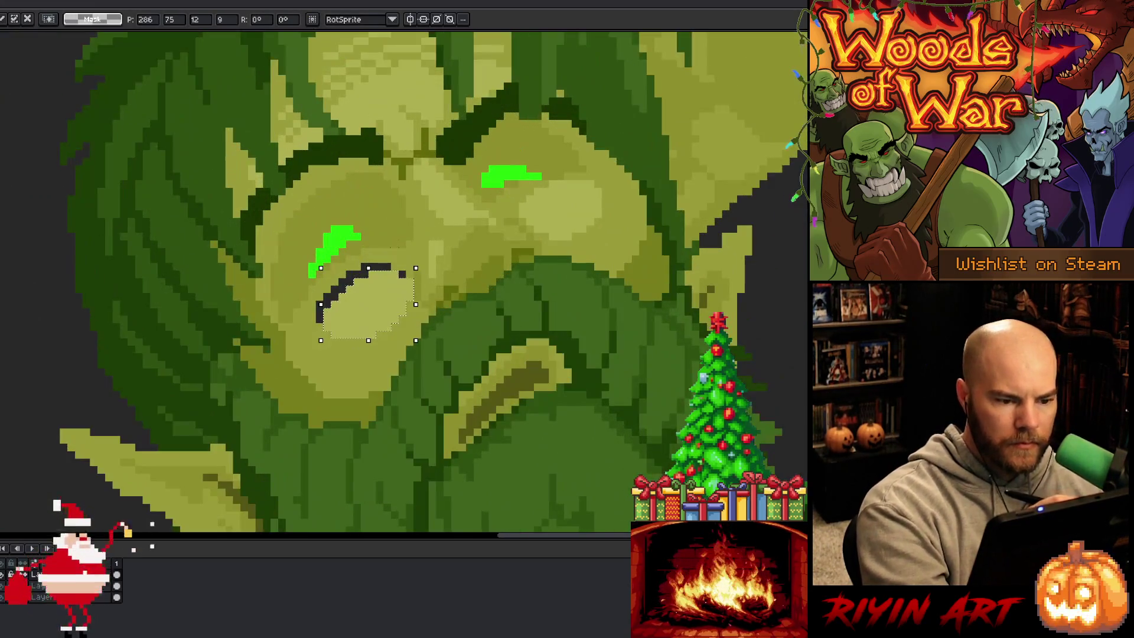
drag(381, 312, 374, 311)
key(ctrl+d)
- Fill each pixel of the dark line under the left eye with the surrounding skin colour
key(g)
click(380, 267)
click(394, 273)
click(403, 273)
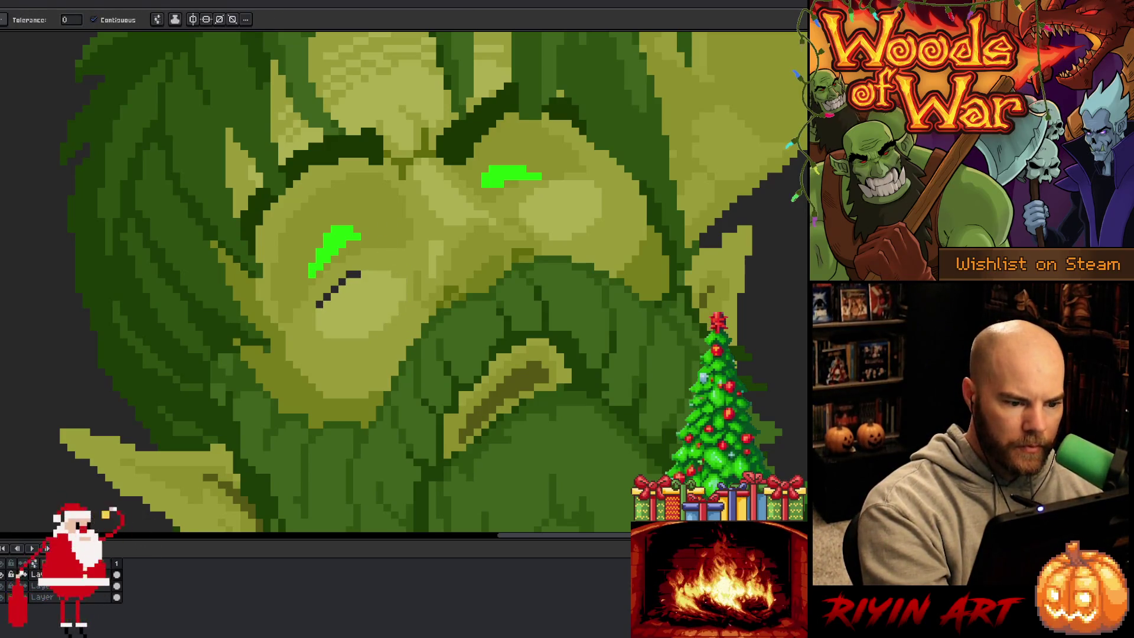
click(349, 273)
click(356, 274)
click(342, 282)
click(333, 289)
click(327, 296)
click(320, 303)
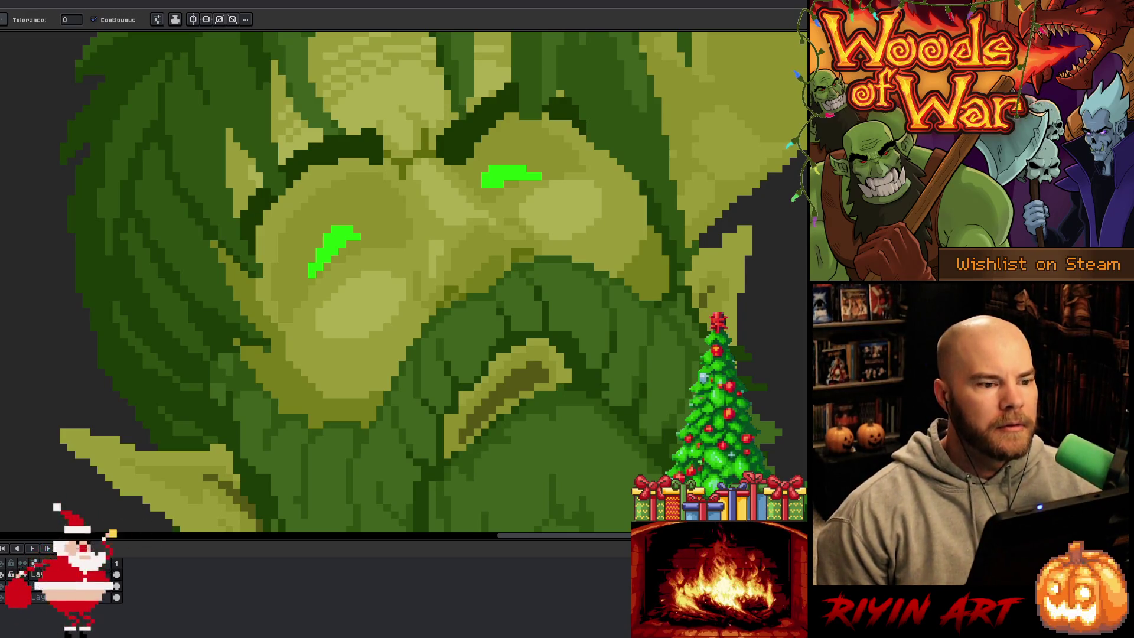
key(b)
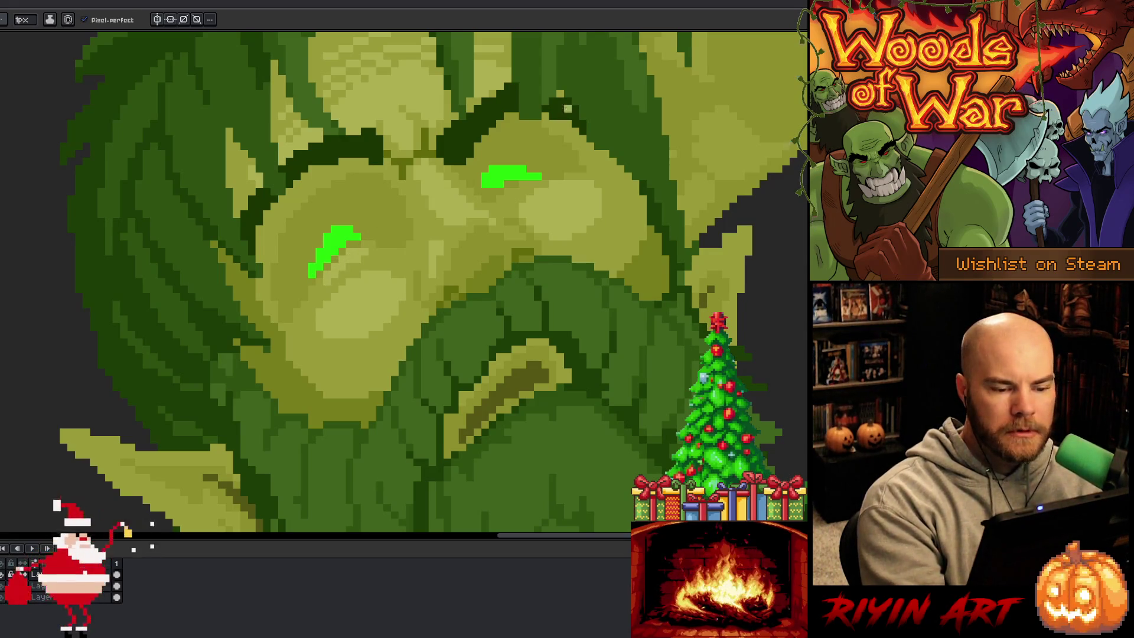
- Redraw the right eye's green stroke with an upward flick at its outer end
alt+click(387, 230)
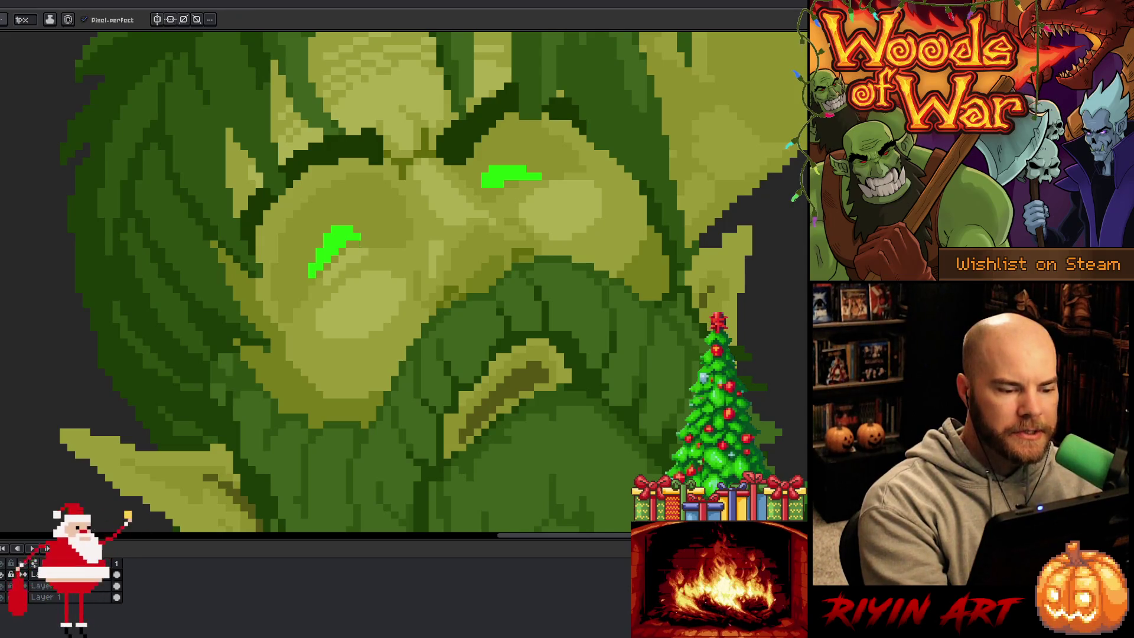
key(ctrl+z)
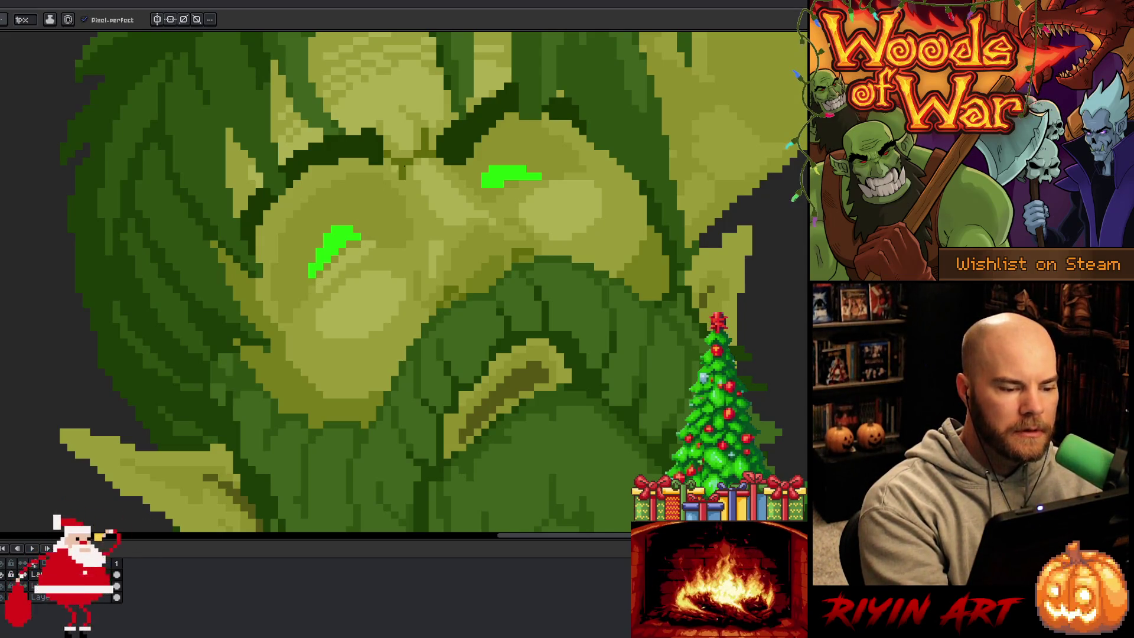
key(ctrl+z)
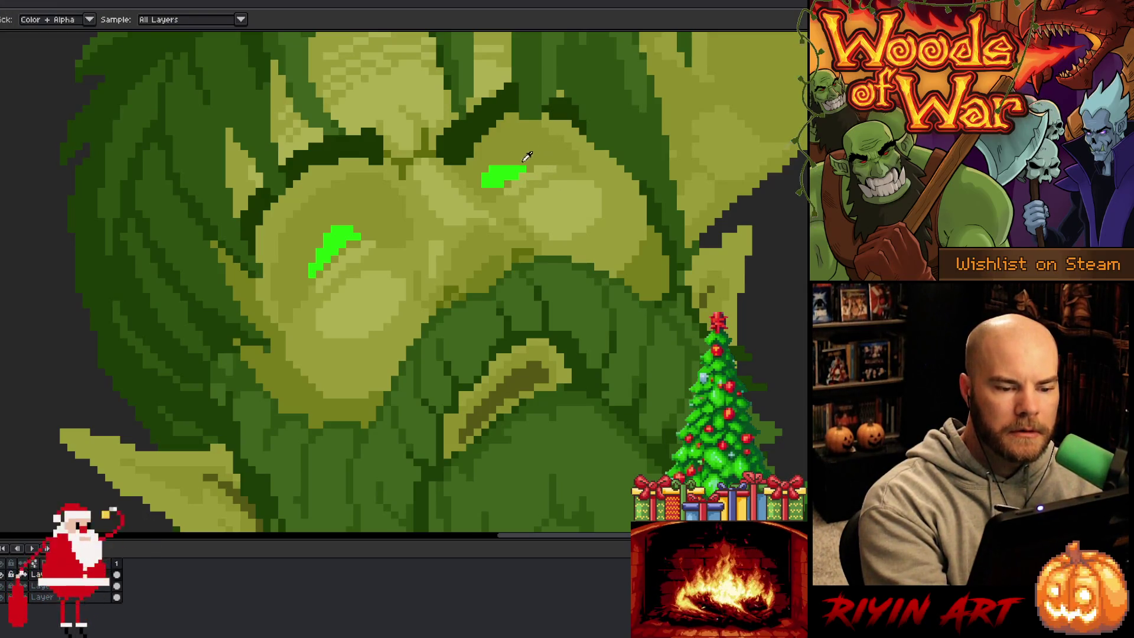
drag(515, 165, 534, 157)
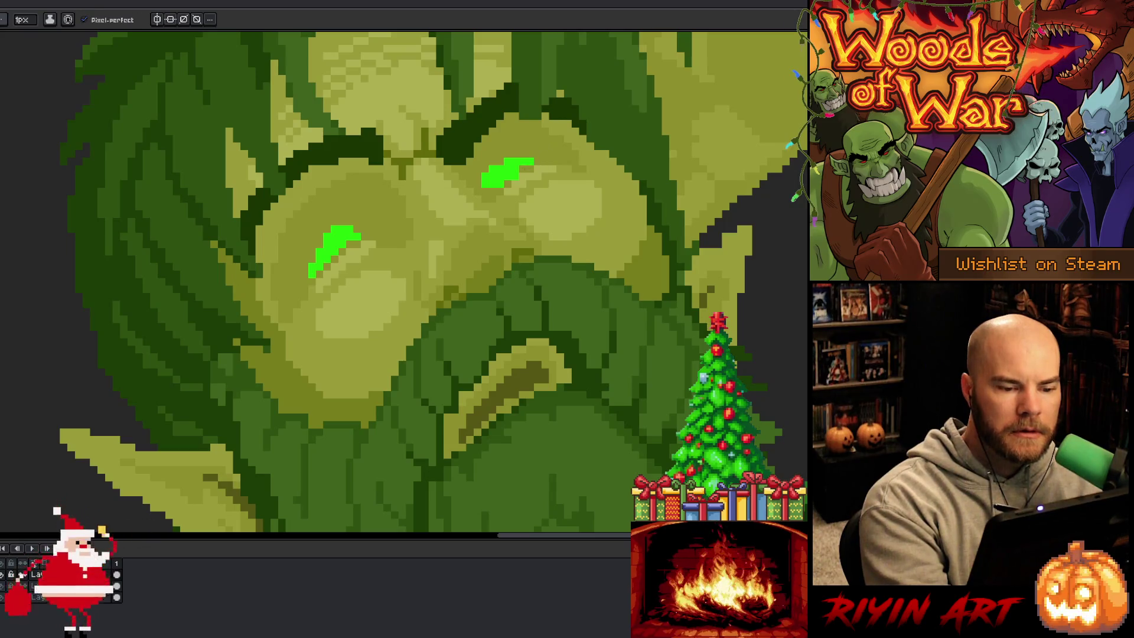
click(538, 154)
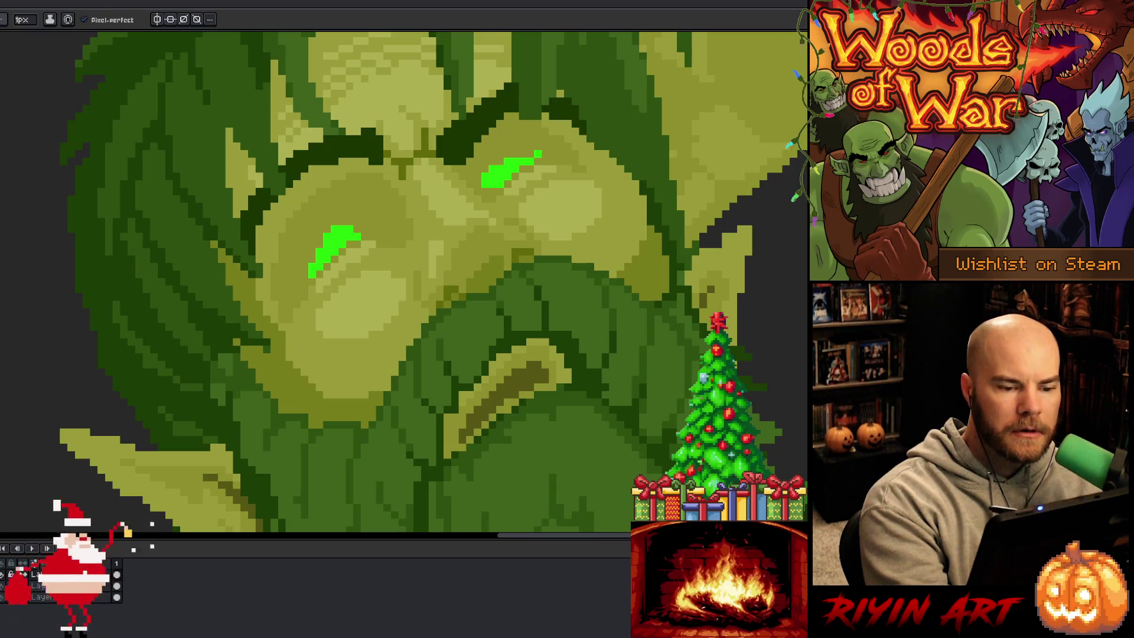
key(ctrl+z)
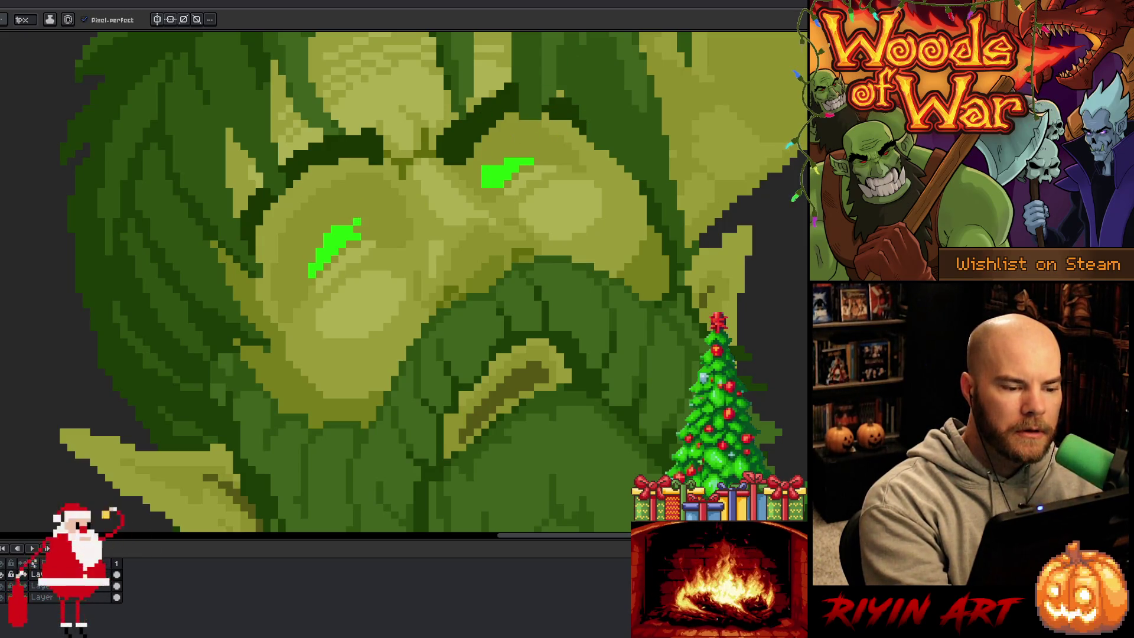
- Try extra green pixels on top of both eye strokes, then undo them
click(355, 219)
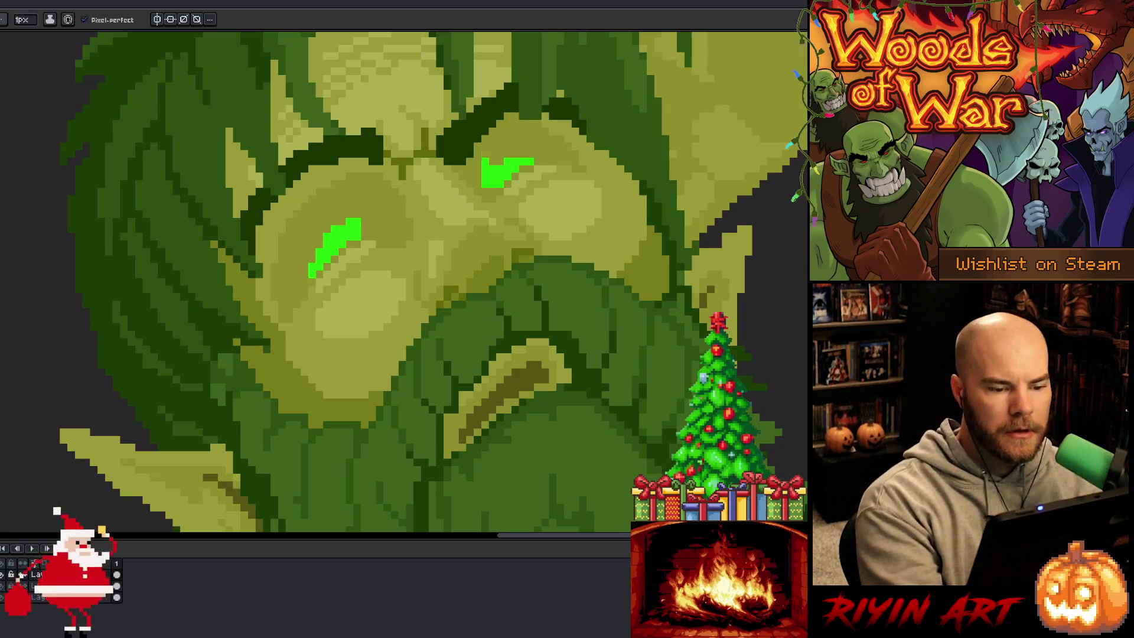
drag(521, 153, 530, 153)
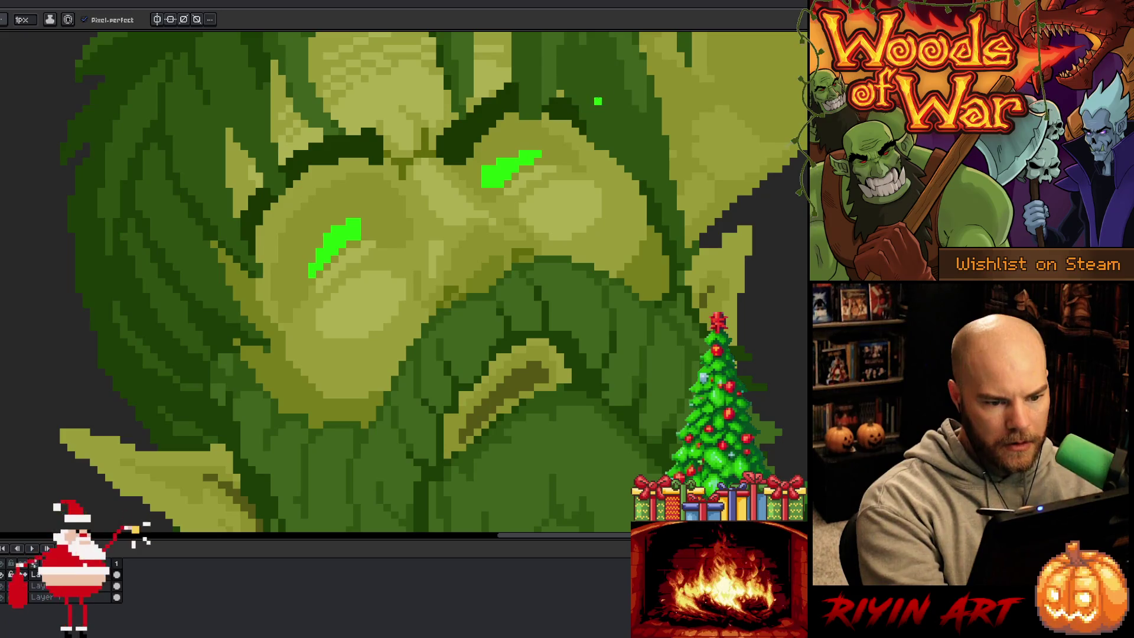
key(ctrl+z)
key(ctrl+z)
key(ctrl+z)
key(ctrl+z)
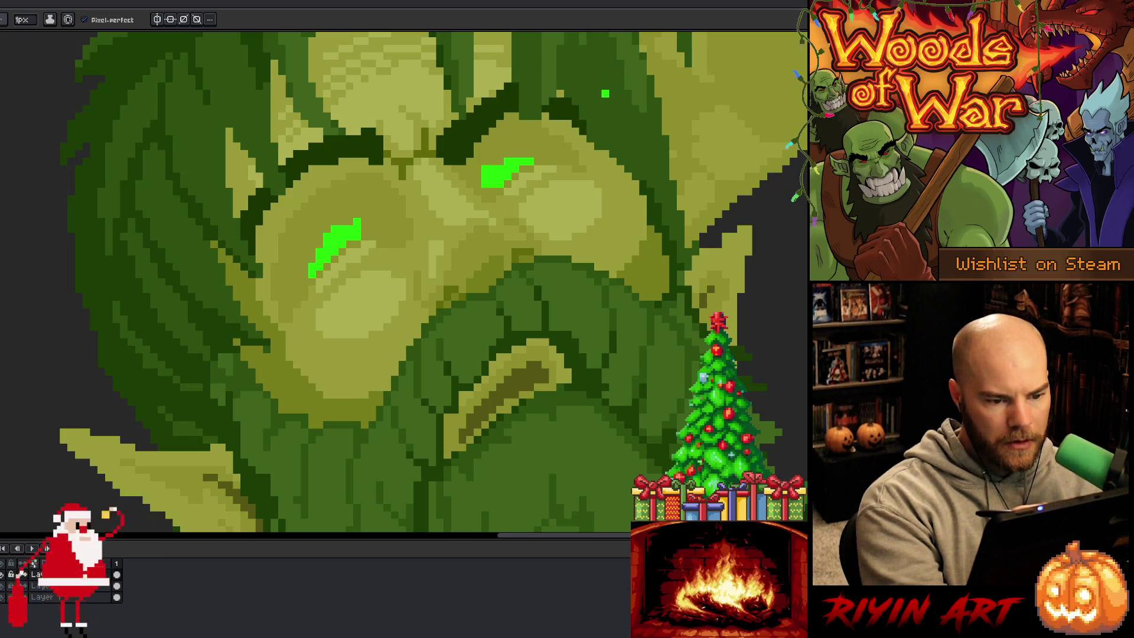
key(ctrl+z)
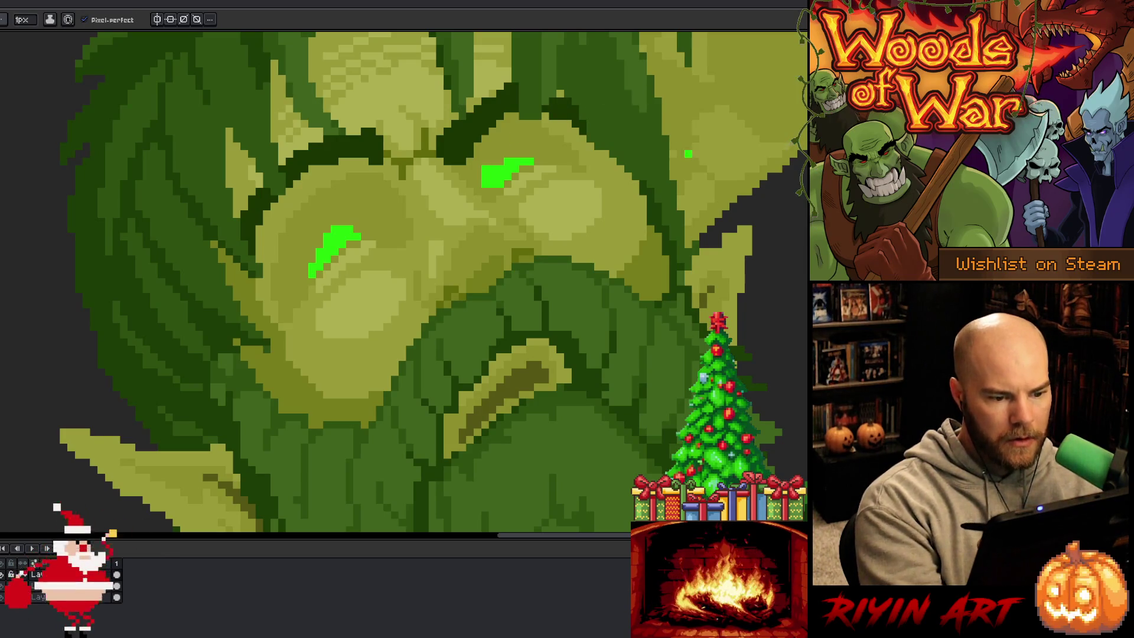
scroll(621, 229, down, 5)
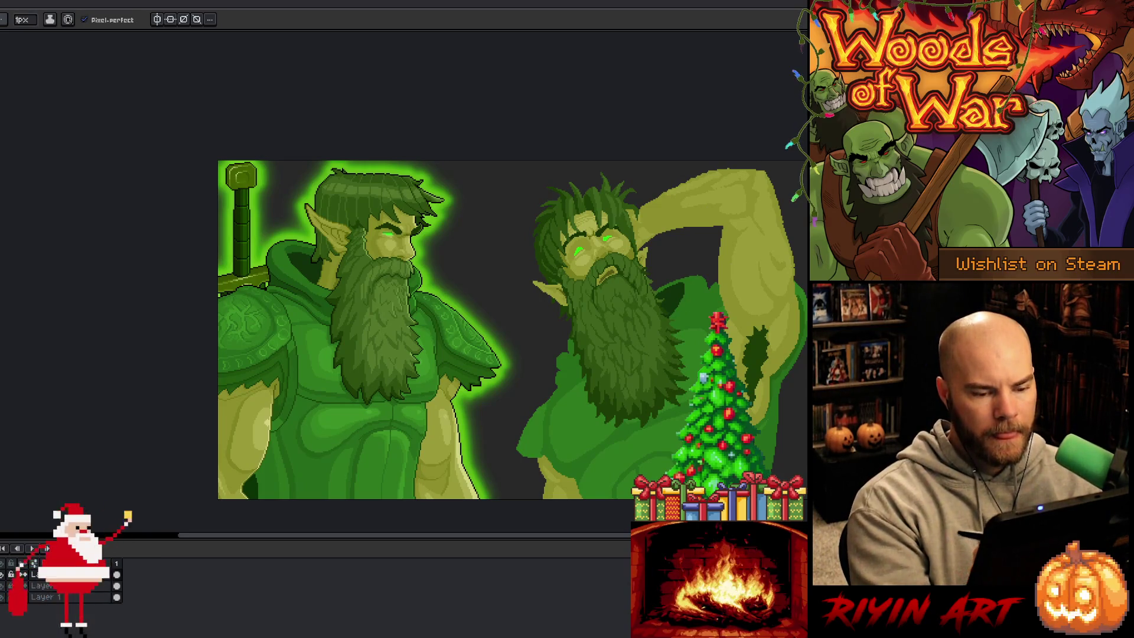
scroll(623, 223, up, 5)
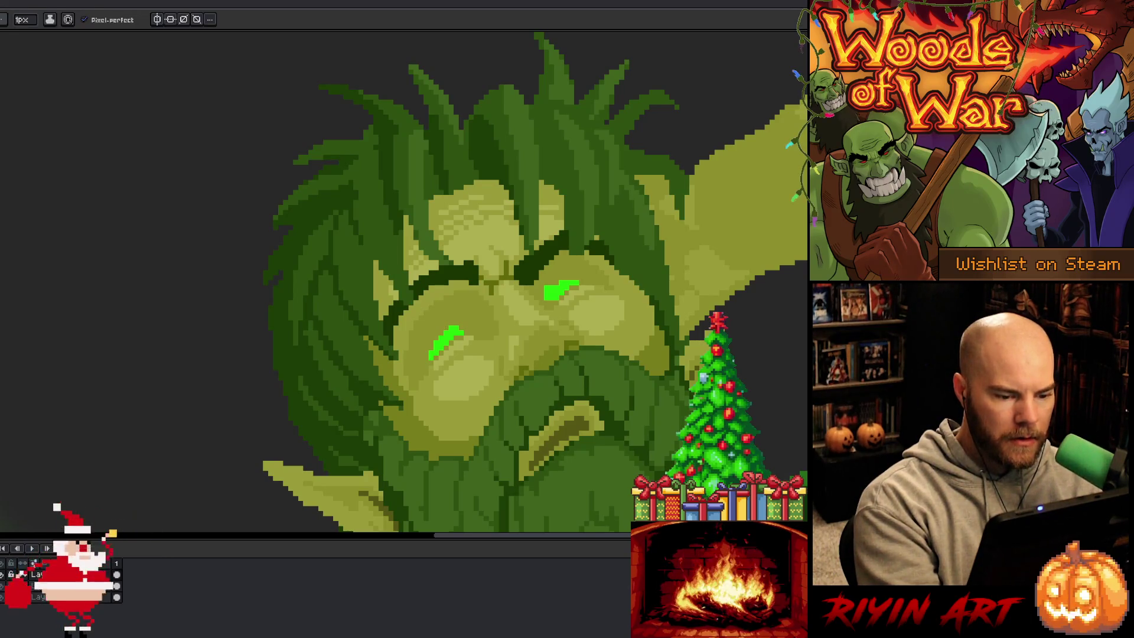
scroll(656, 319, down, 5)
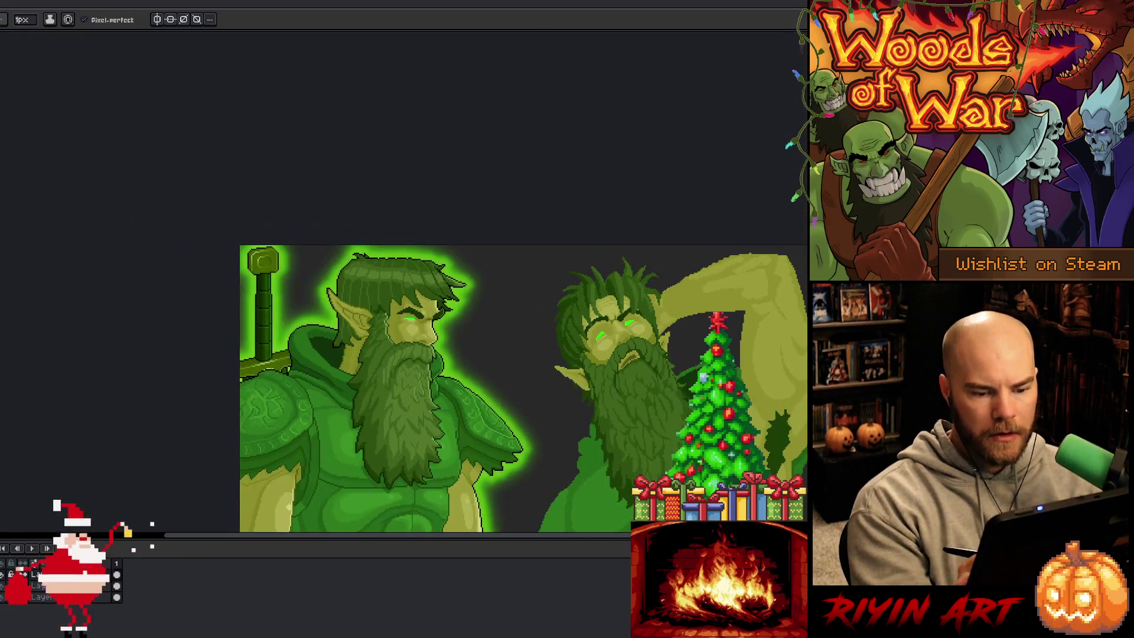
scroll(679, 354, up, 5)
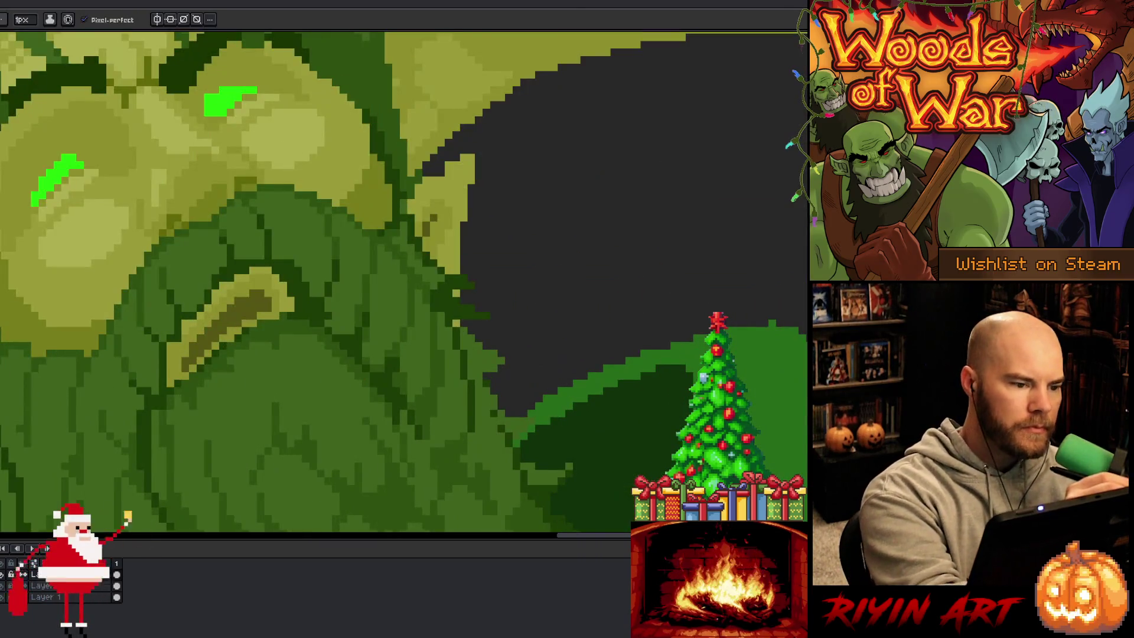
scroll(471, 240, down, 5)
scroll(461, 260, down, 1)
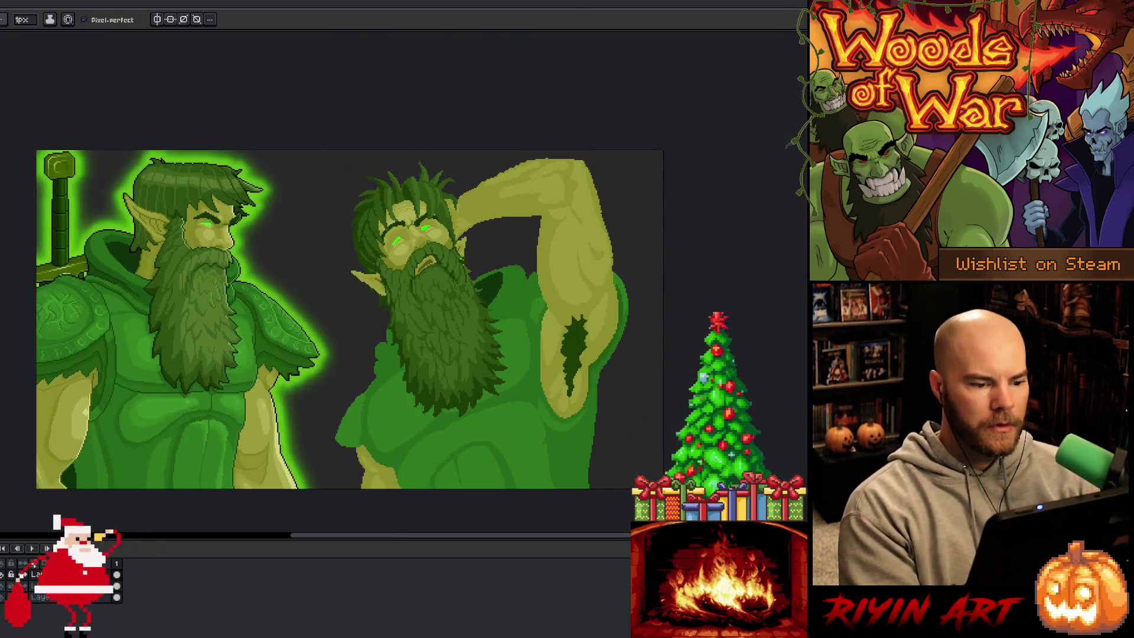
drag(506, 308, 534, 319)
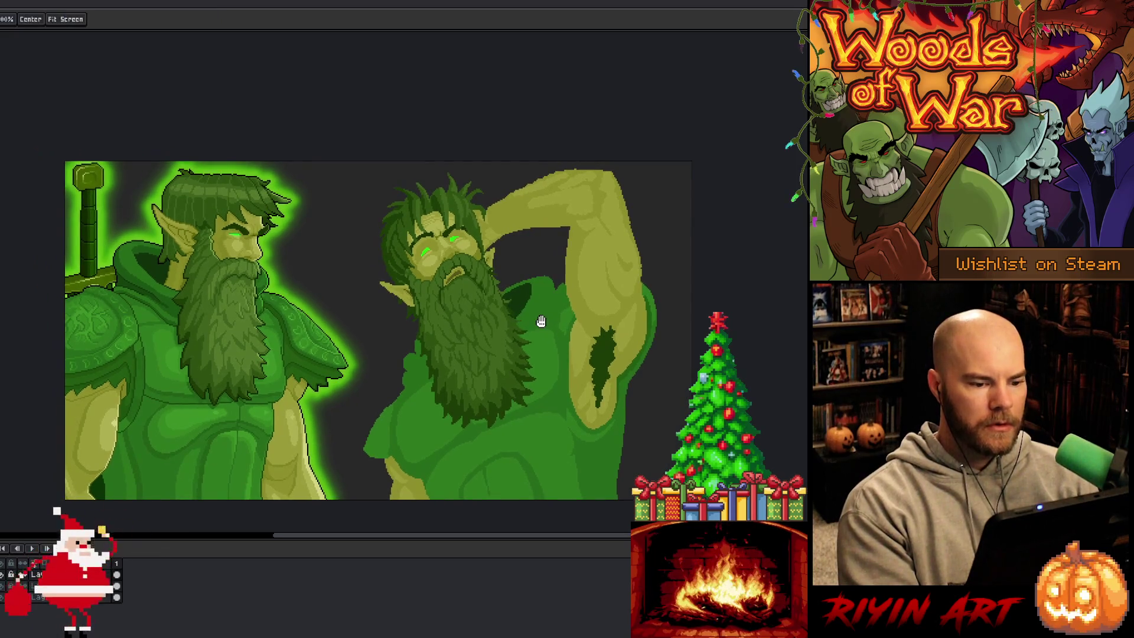
scroll(490, 301, up, 2)
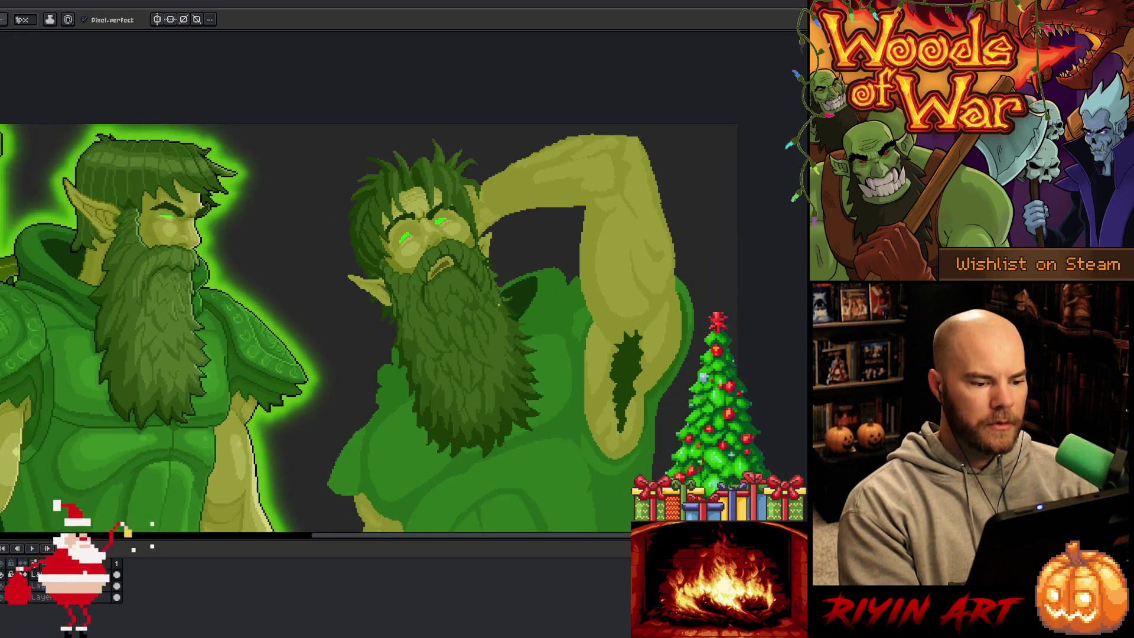
scroll(471, 293, up, 2)
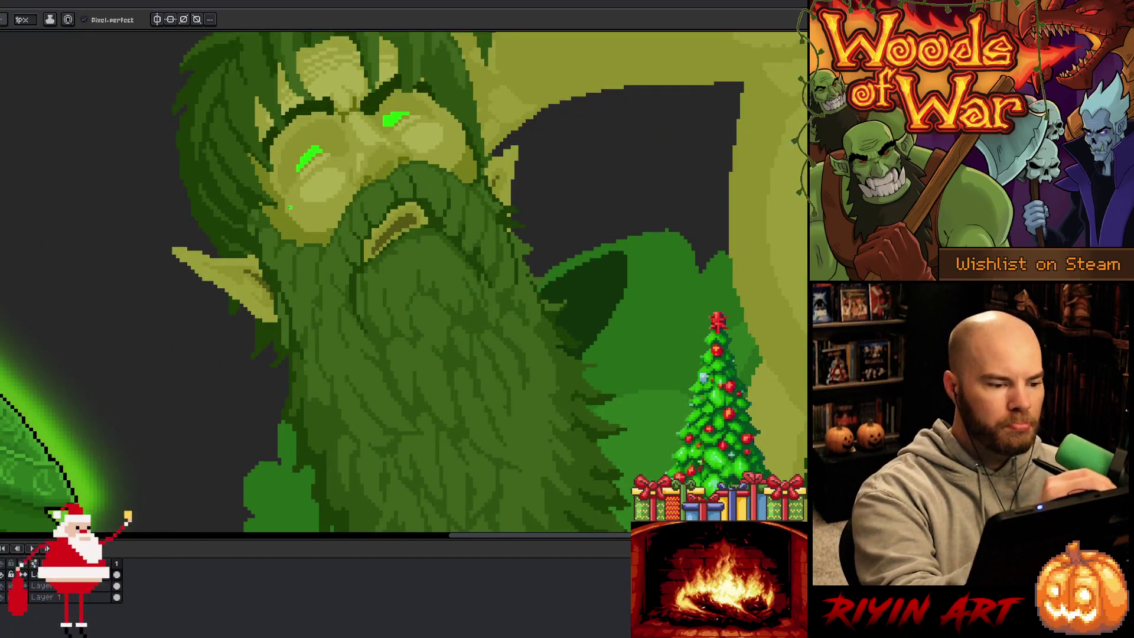
mouse_move(283, 253)
mouse_down()
mouse_move(539, 210)
mouse_move(473, 271)
mouse_up()
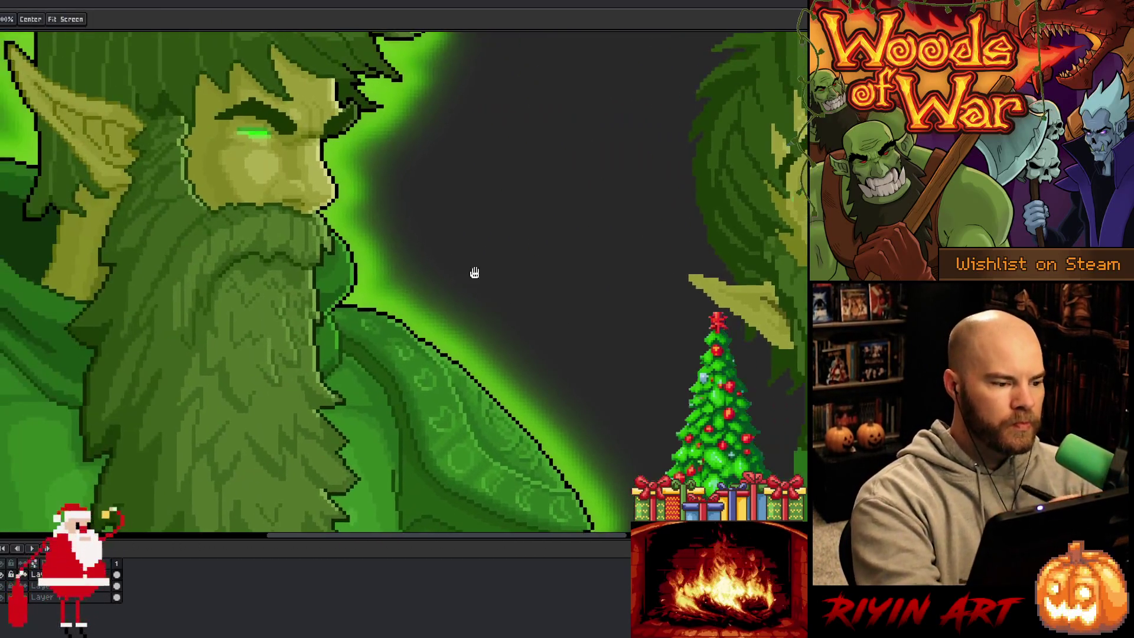
key(alt)
drag(527, 334, 385, 398)
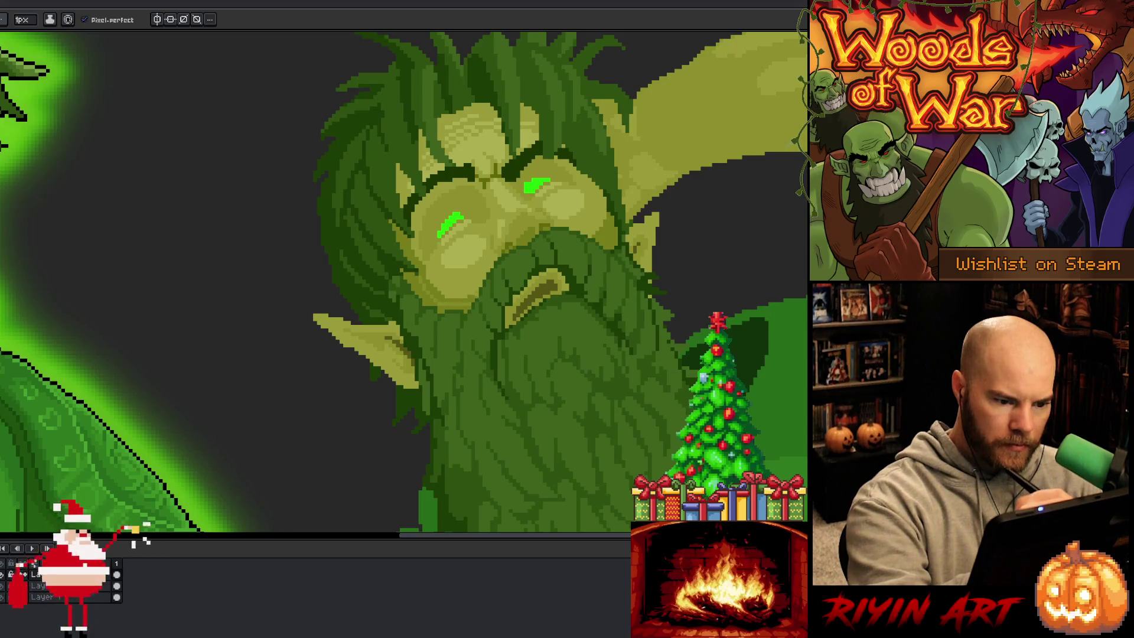
key(g)
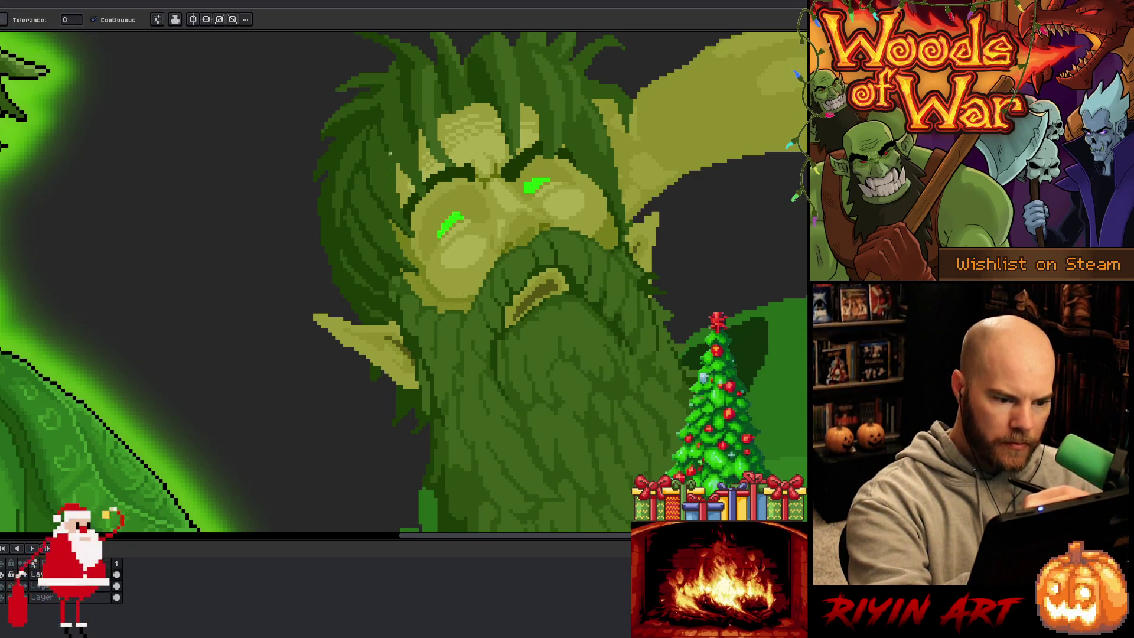
key(b)
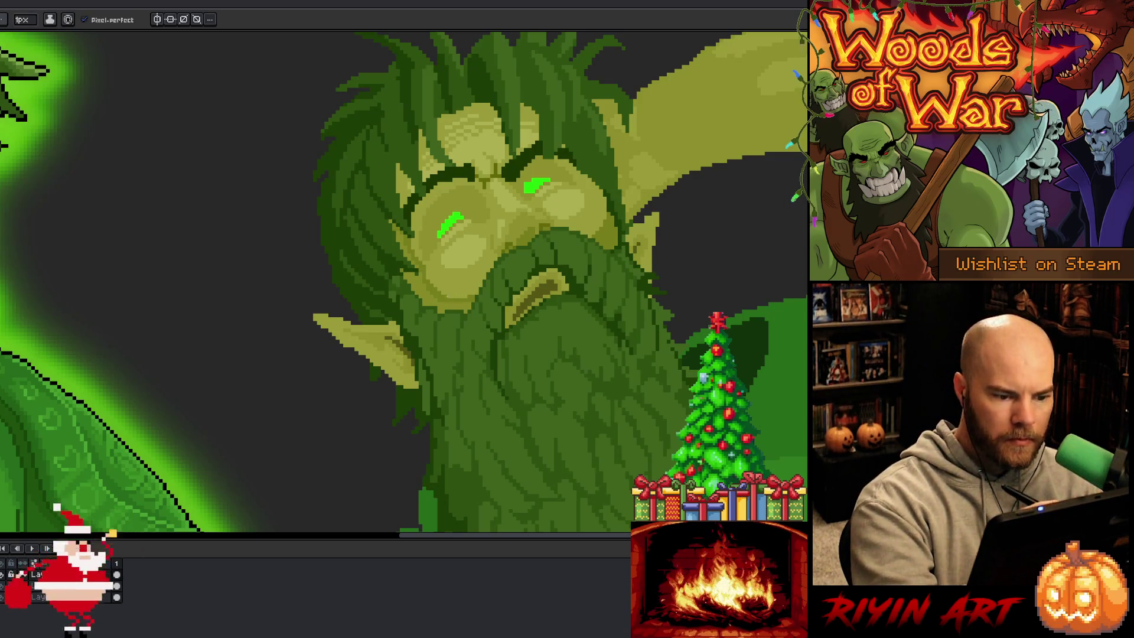
drag(458, 294, 666, 308)
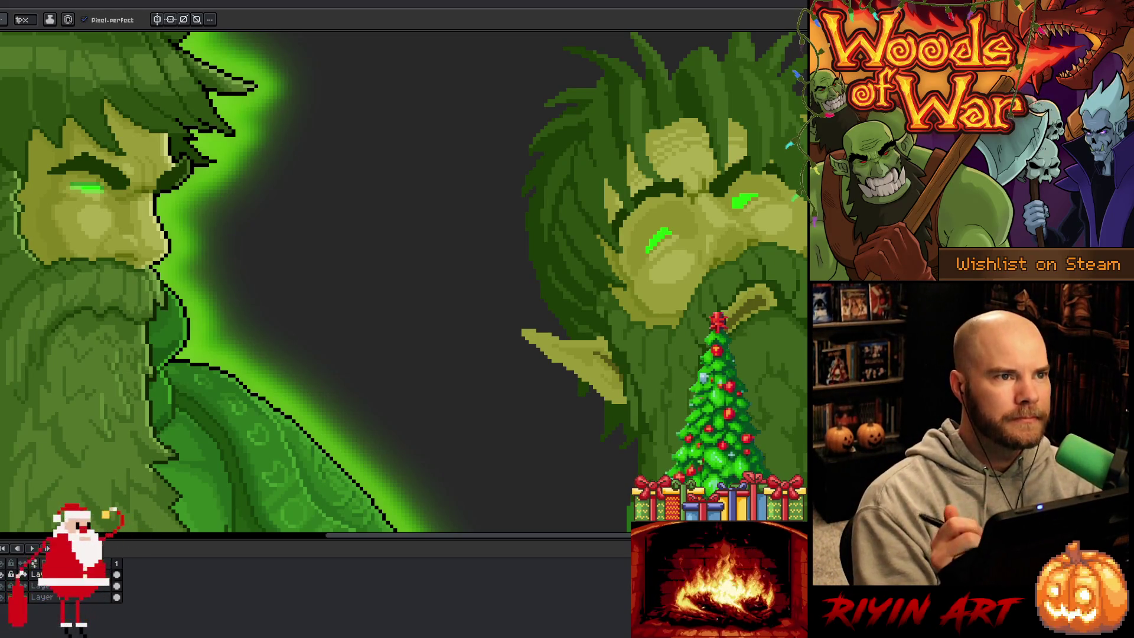
- Sample greens from the right elf's beard and face, then paint two glow pixels beside its eye
mouse_move(709, 384)
mouse_down()
mouse_move(496, 374)
mouse_move(480, 299)
mouse_up()
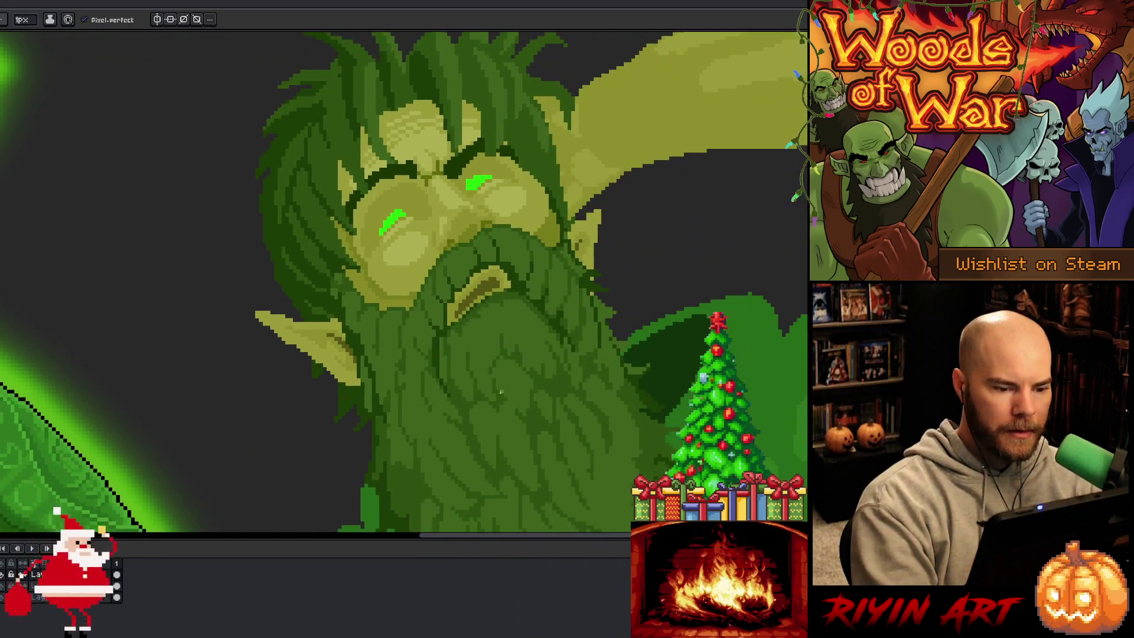
alt+click(361, 281)
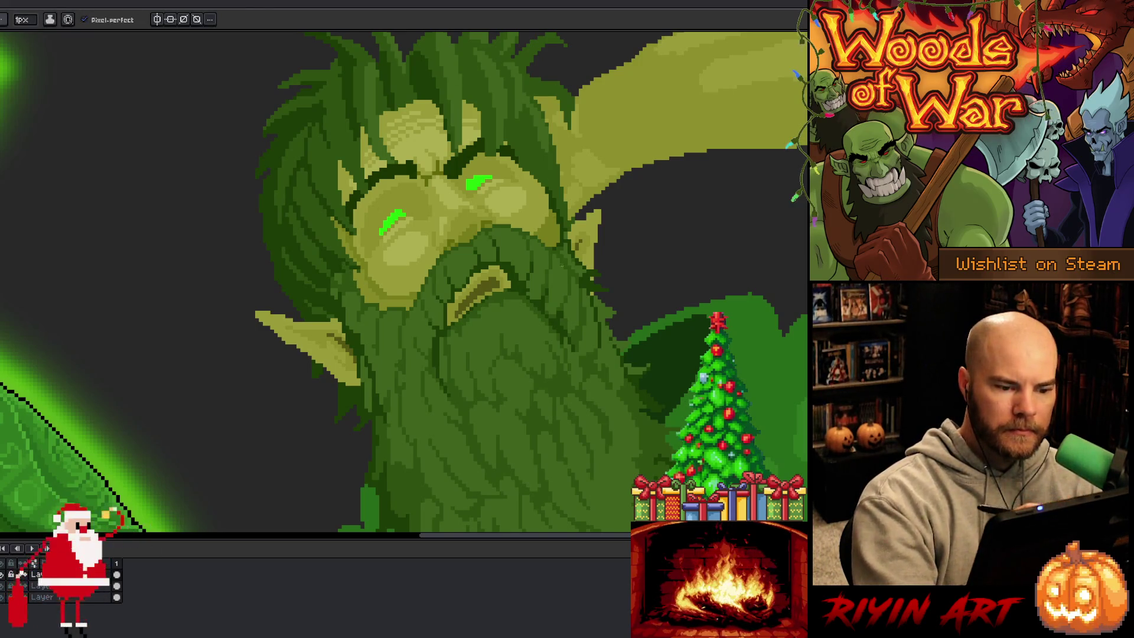
alt+click(514, 151)
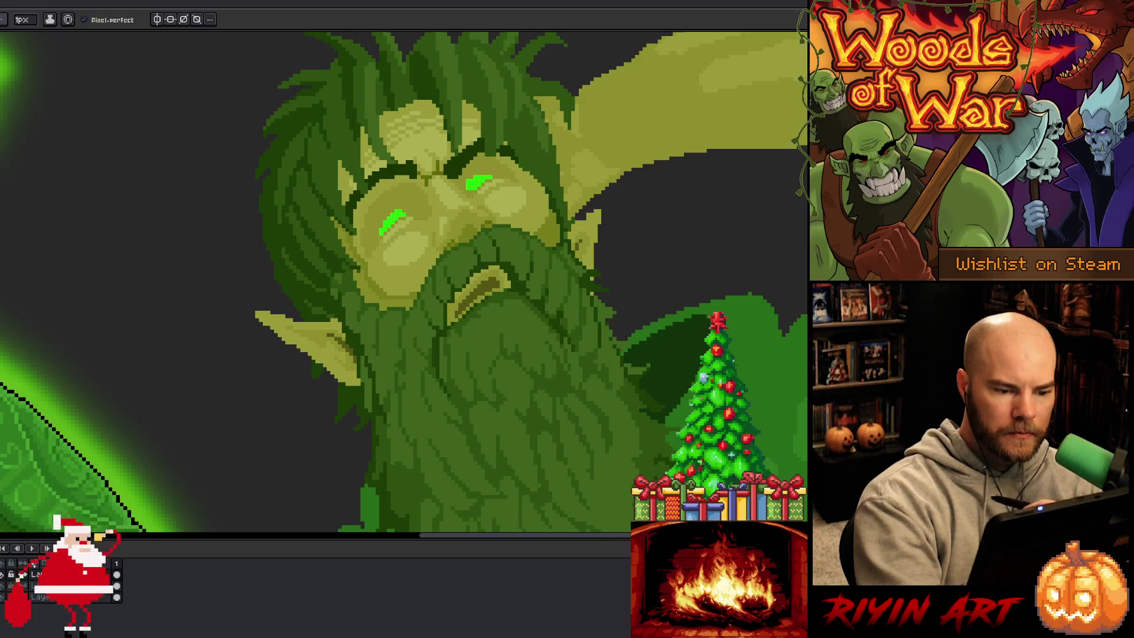
alt+click(447, 243)
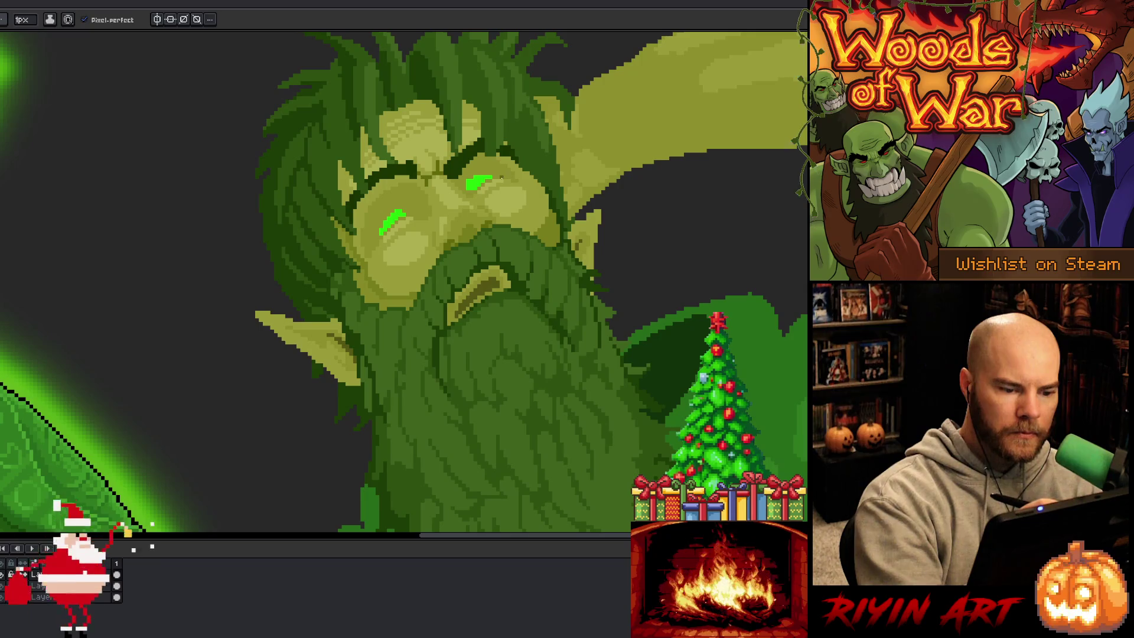
alt+click(471, 200)
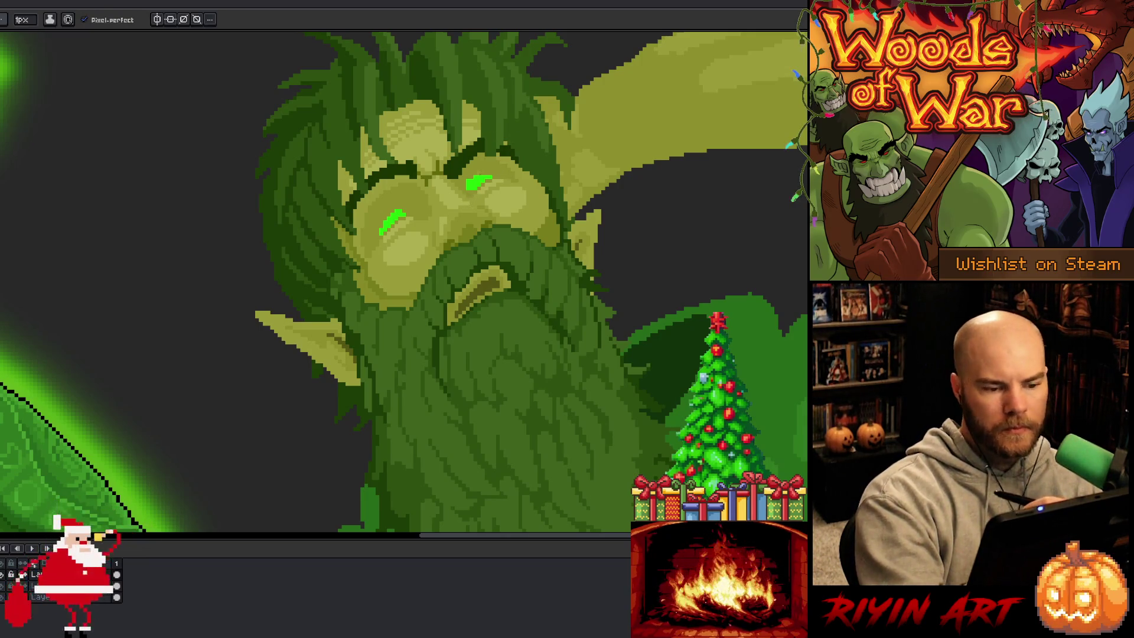
key(alt)
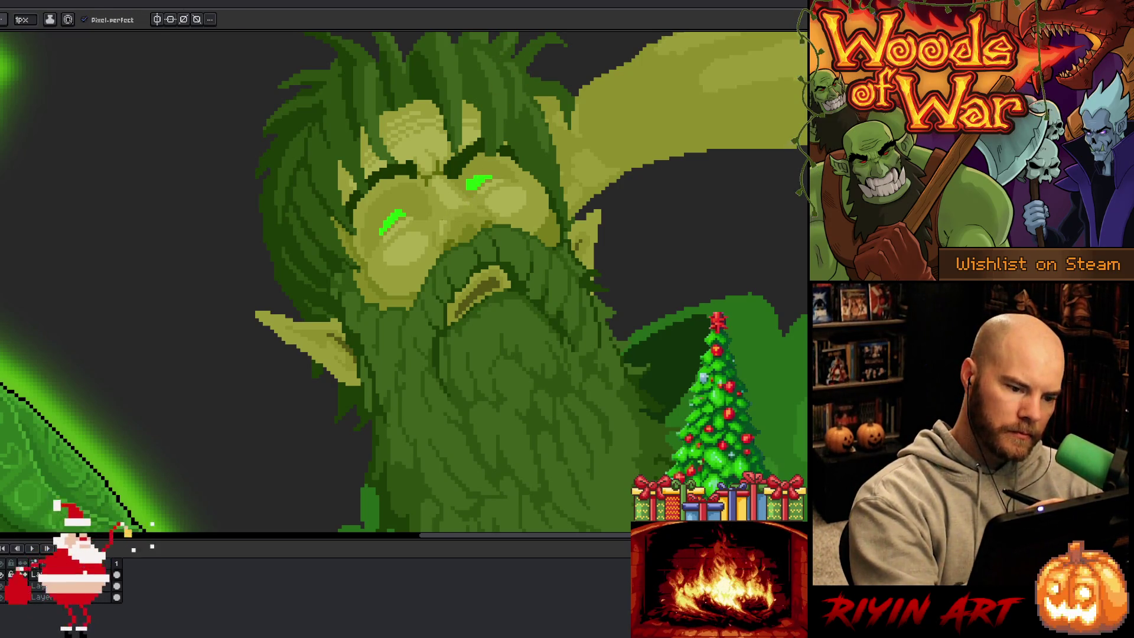
key(alt)
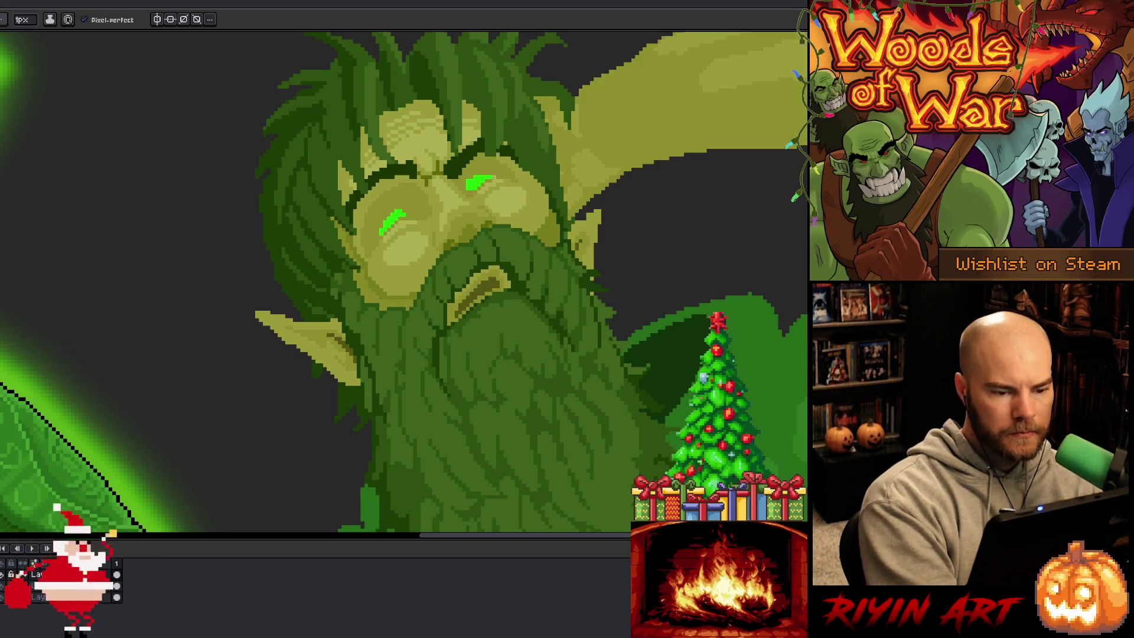
alt+click(441, 207)
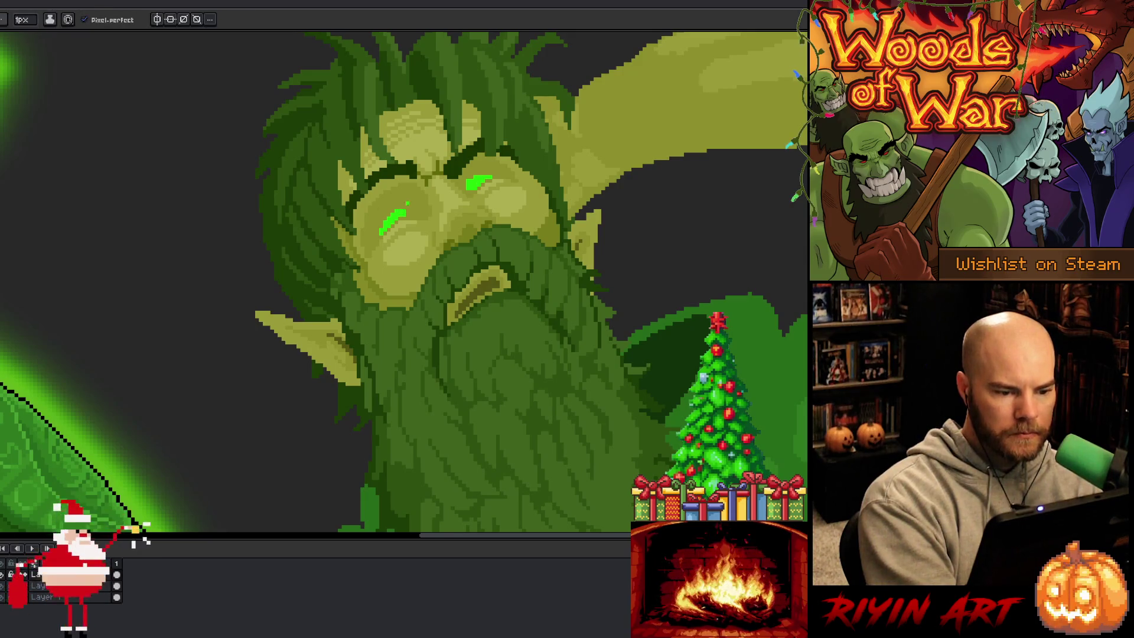
alt+click(437, 209)
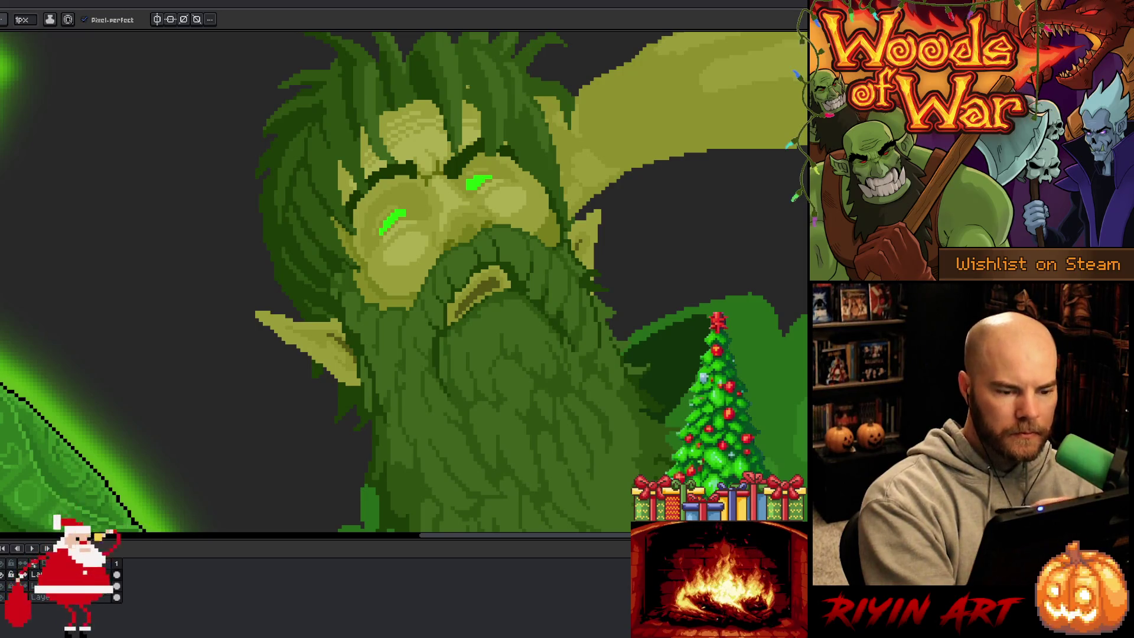
- Pan the canvas over to the left elf's face for comparison
key(space)
mouse_move(332, 294)
mouse_down()
mouse_move(715, 270)
mouse_move(551, 291)
mouse_move(738, 272)
mouse_up()
key(i)
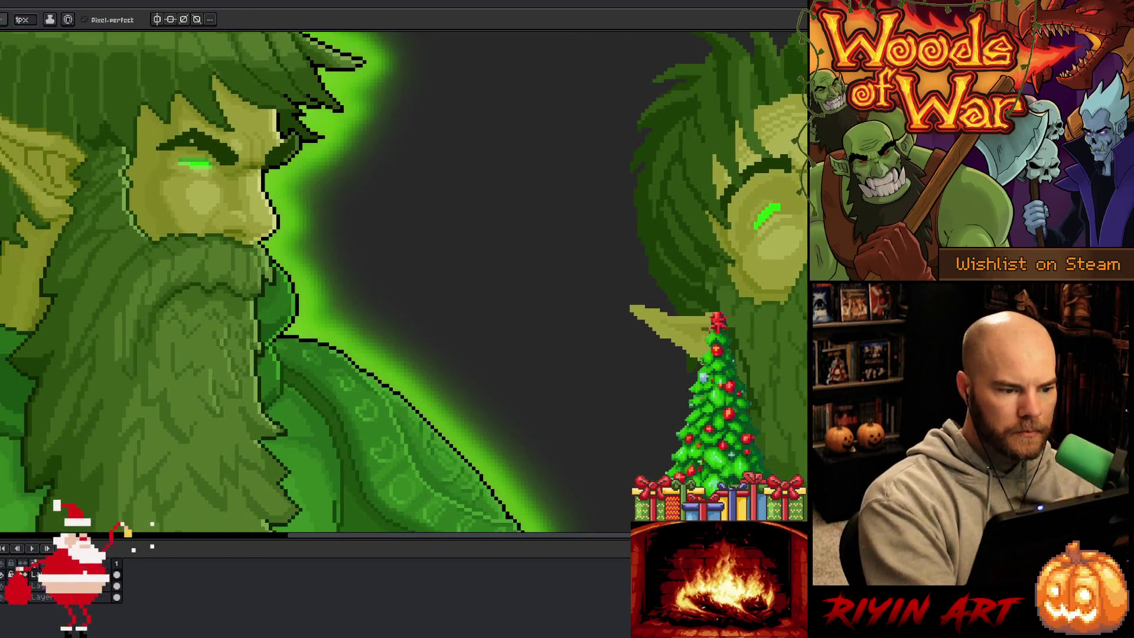
key(space)
drag(199, 154, 22, 189)
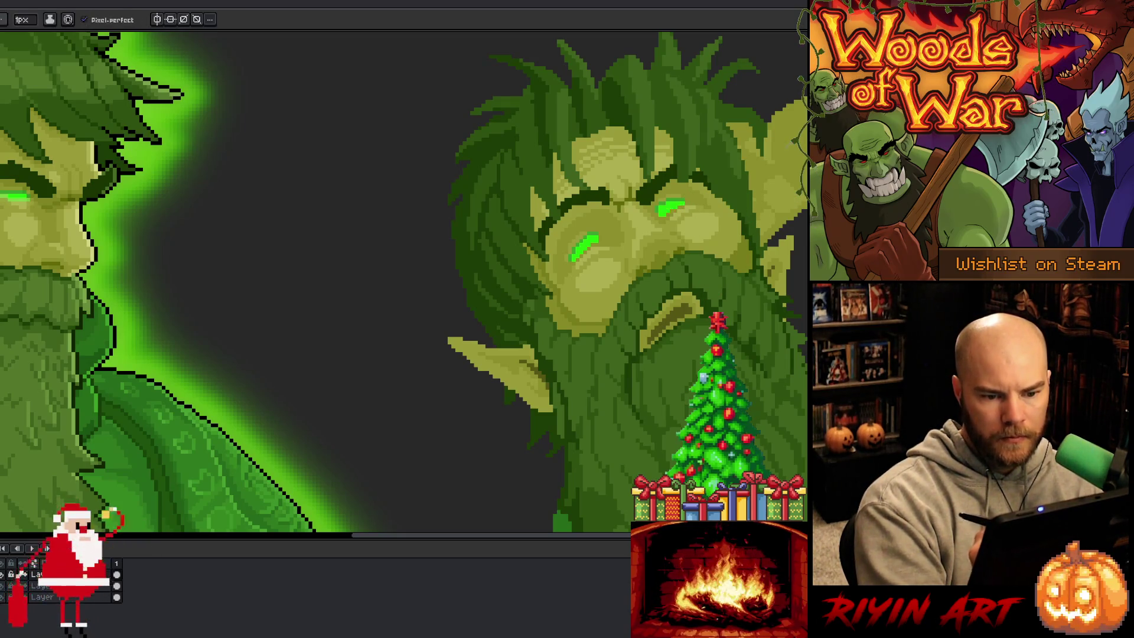
drag(600, 398, 779, 384)
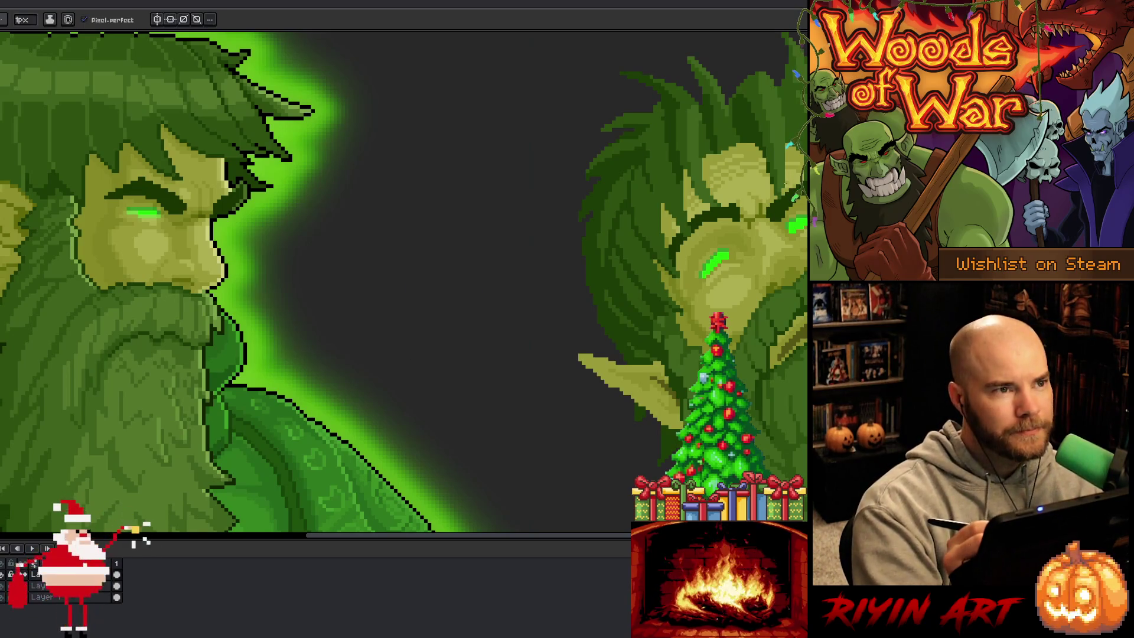
drag(758, 257, 416, 265)
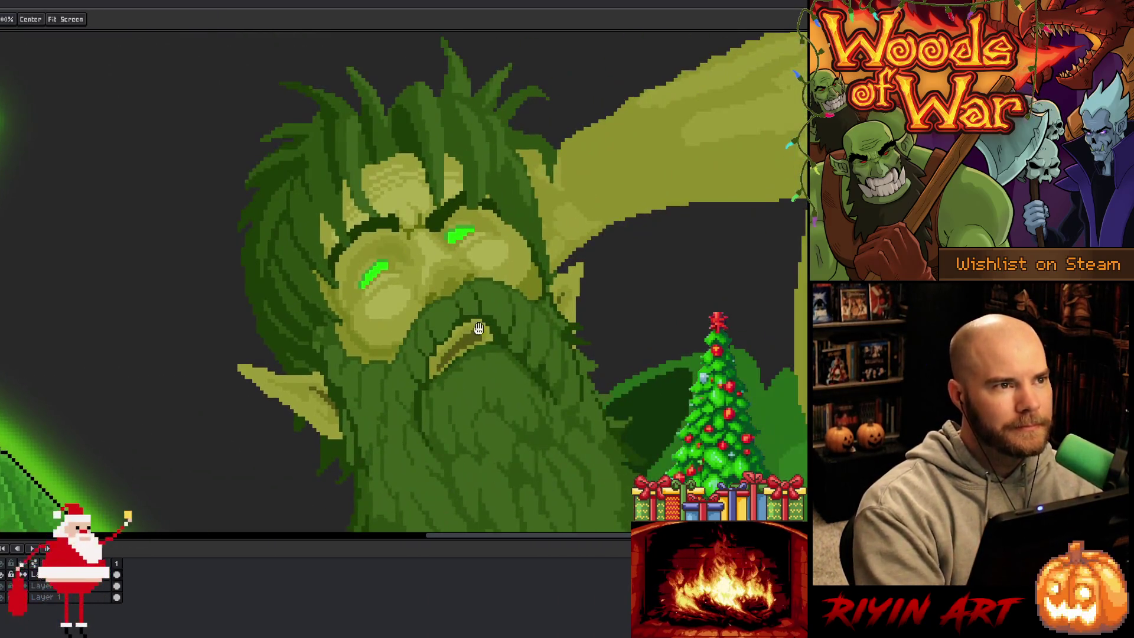
scroll(472, 256, down, 3)
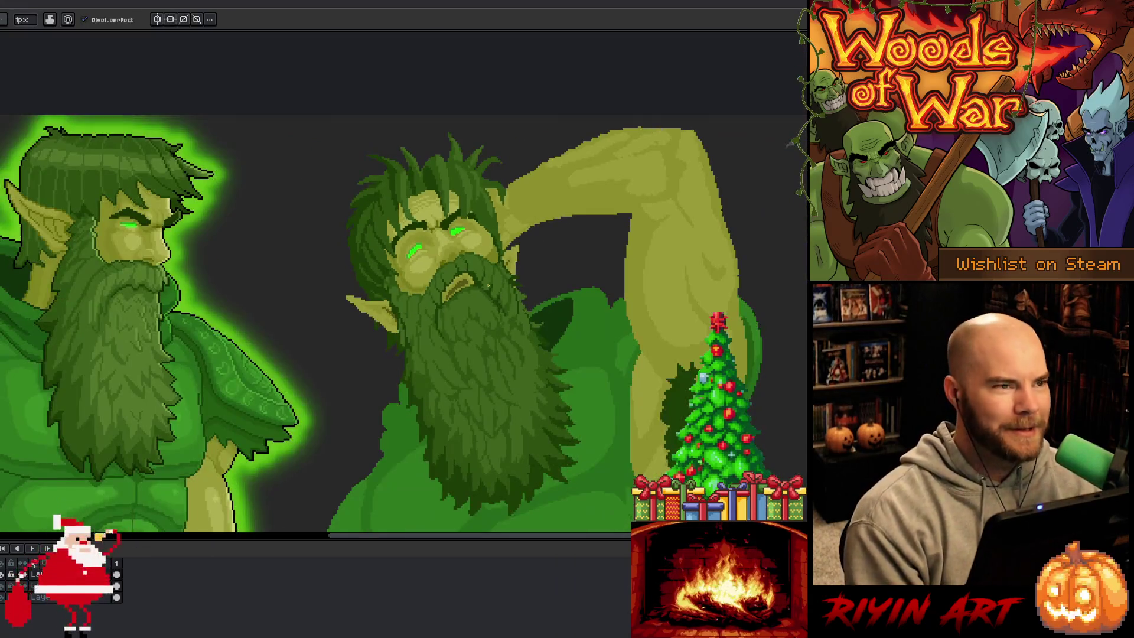
scroll(488, 287, up, 2)
scroll(490, 286, down, 1)
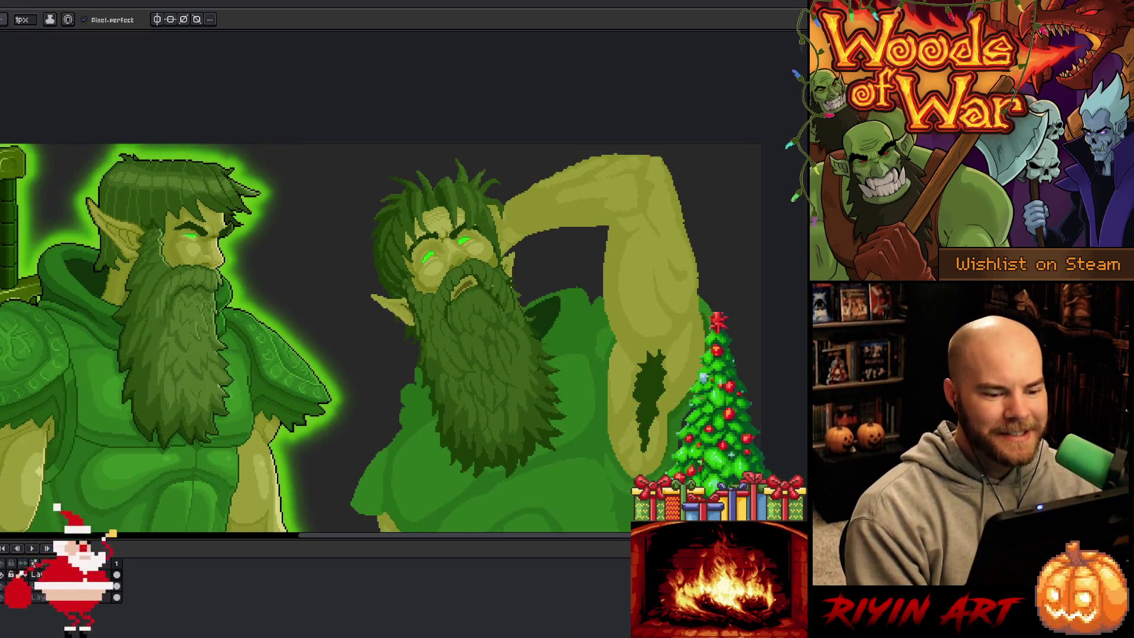
scroll(491, 286, up, 1)
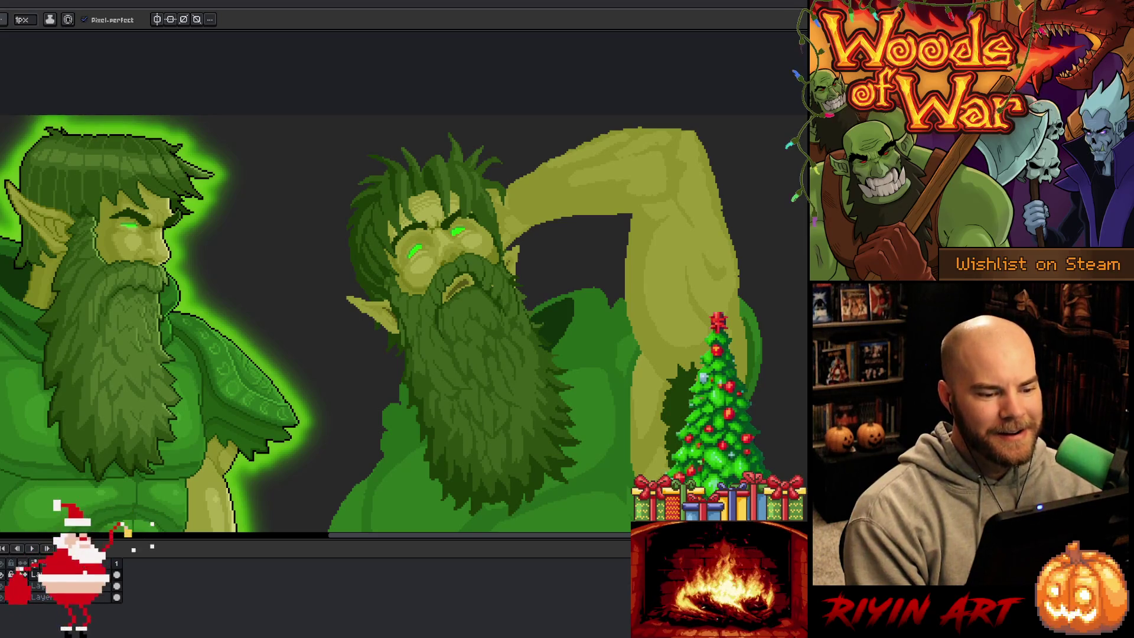
scroll(491, 286, up, 3)
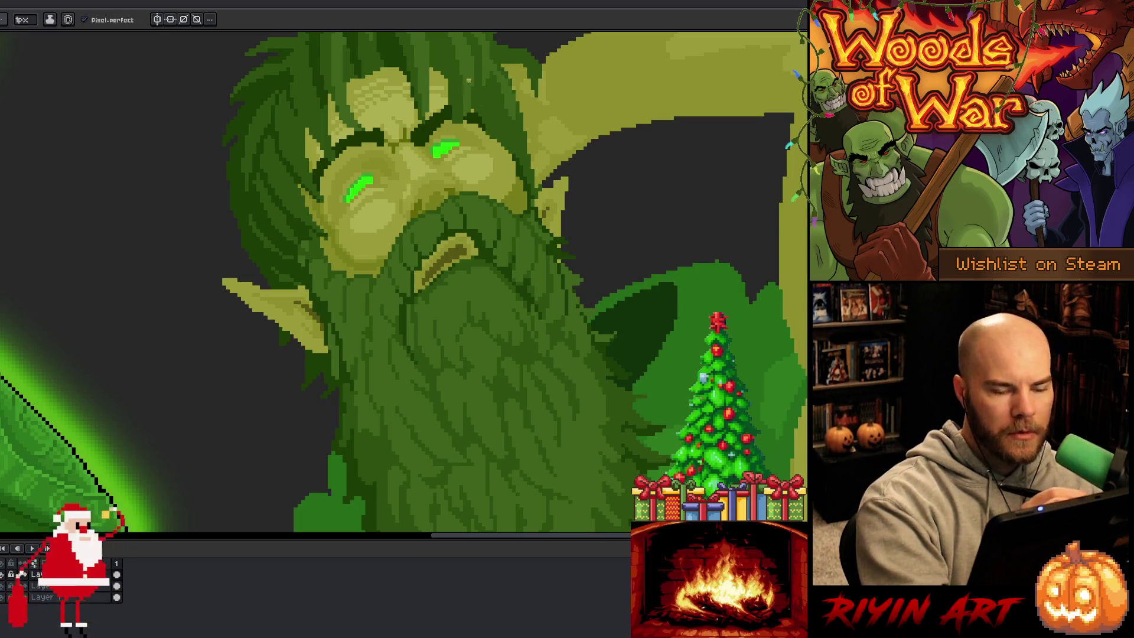
scroll(582, 281, down, 4)
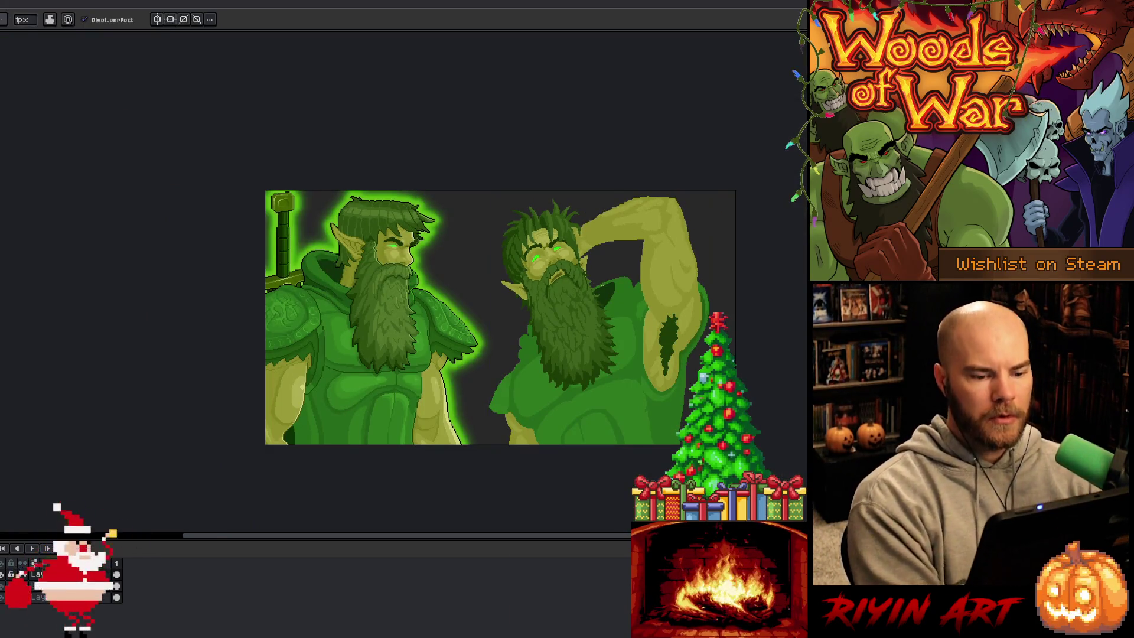
- Redraw the right elf's armpit hair patch with the 1px pencil, adding lighter strands
scroll(565, 282, up, 2)
key(b)
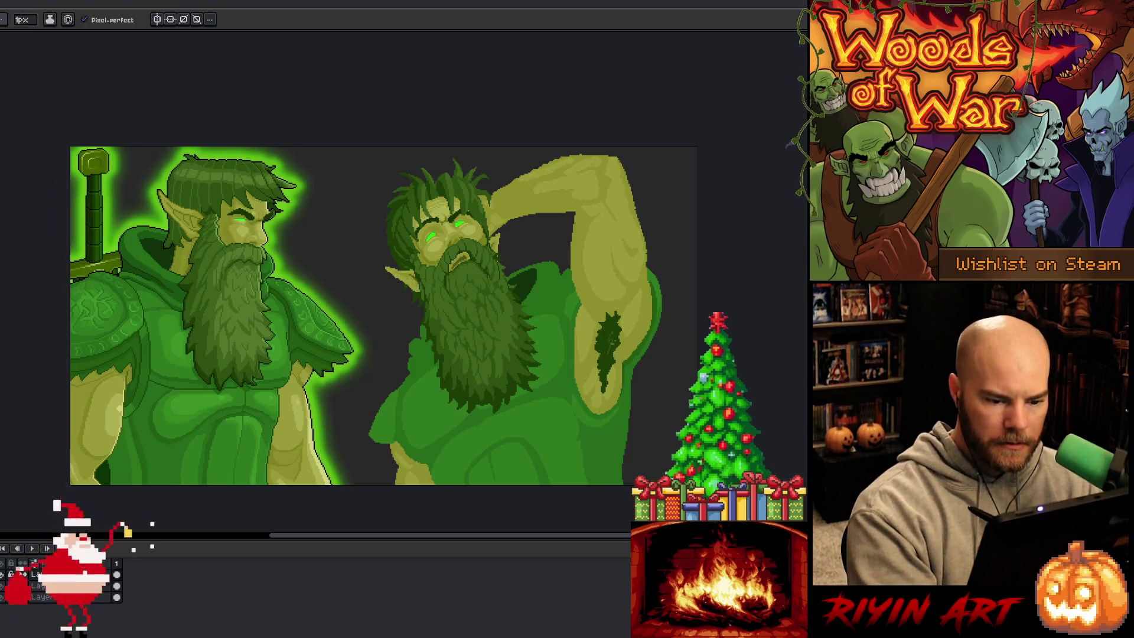
drag(597, 313, 617, 389)
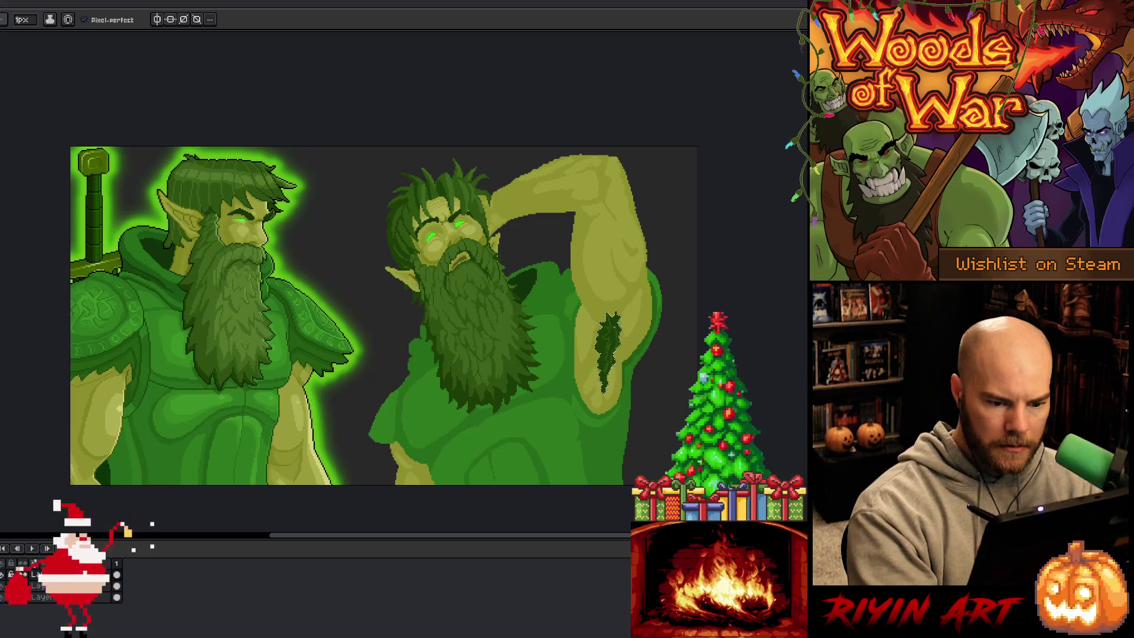
key(g)
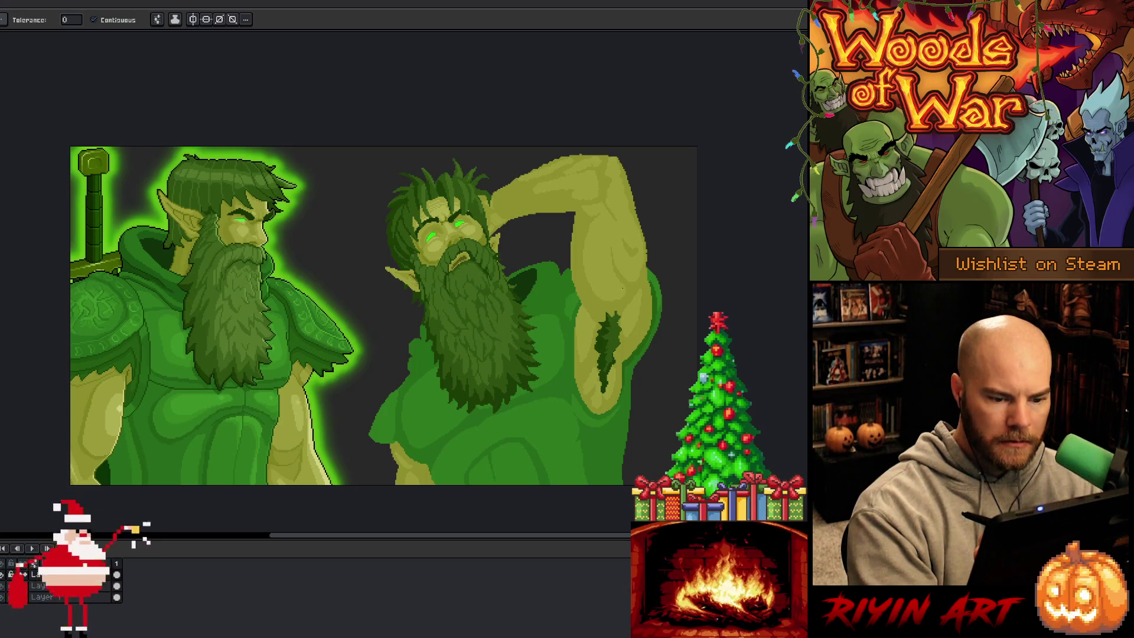
key(b)
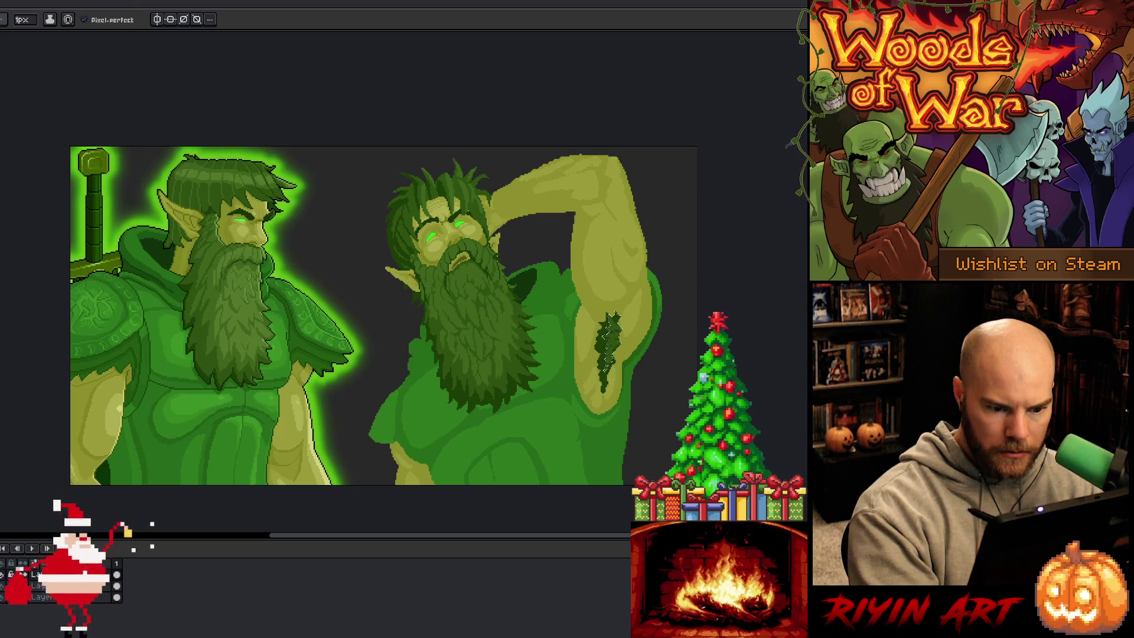
key(v)
key(b)
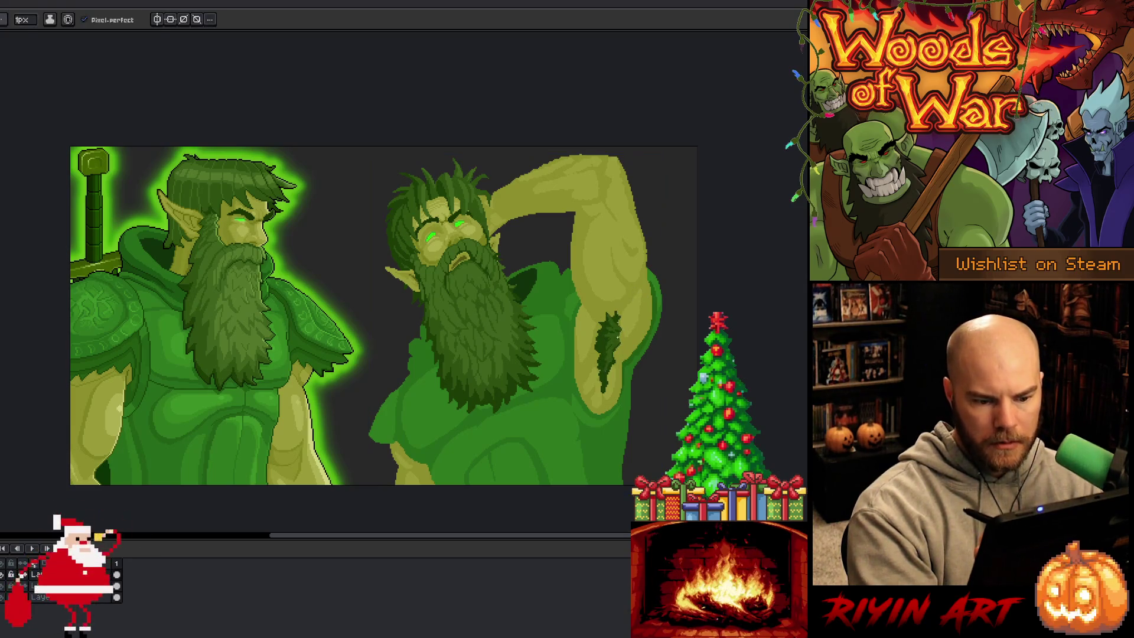
key(i)
key(b)
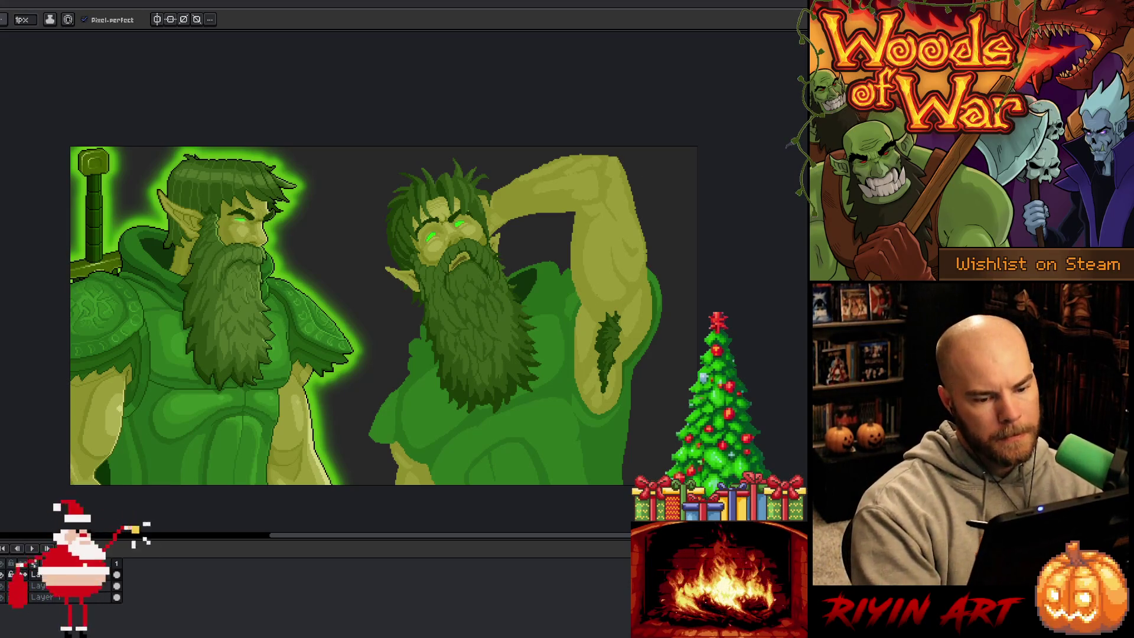
key(i)
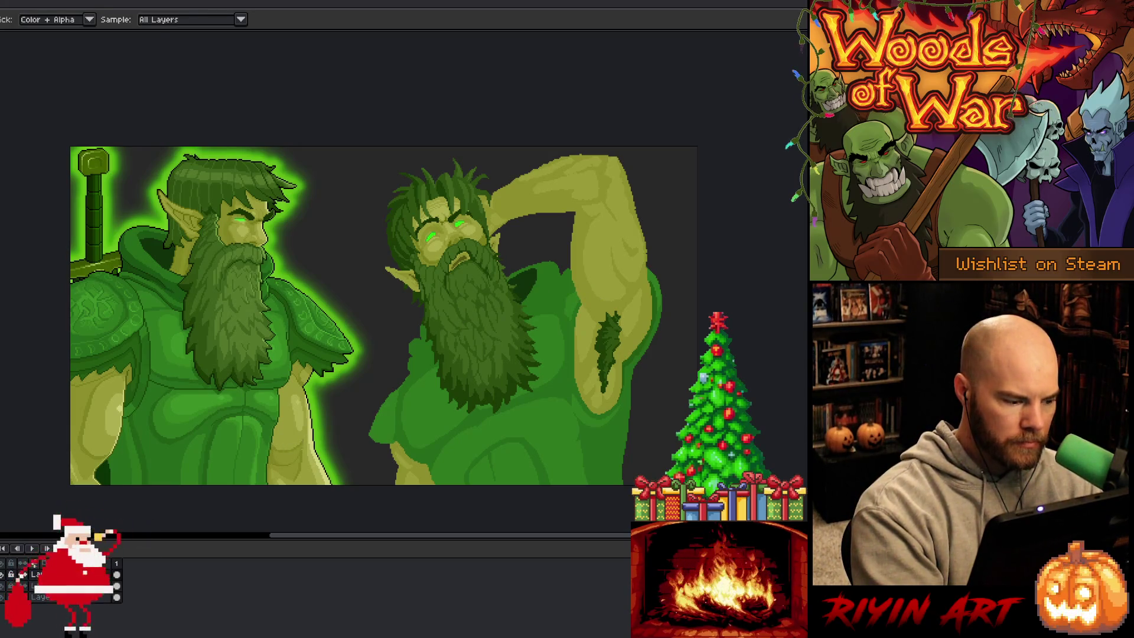
- Set the pencil brush to 4px, clear the arm selection, and open Select Color Range for the olive skin
key(b)
key(w)
click(591, 195)
key(b)
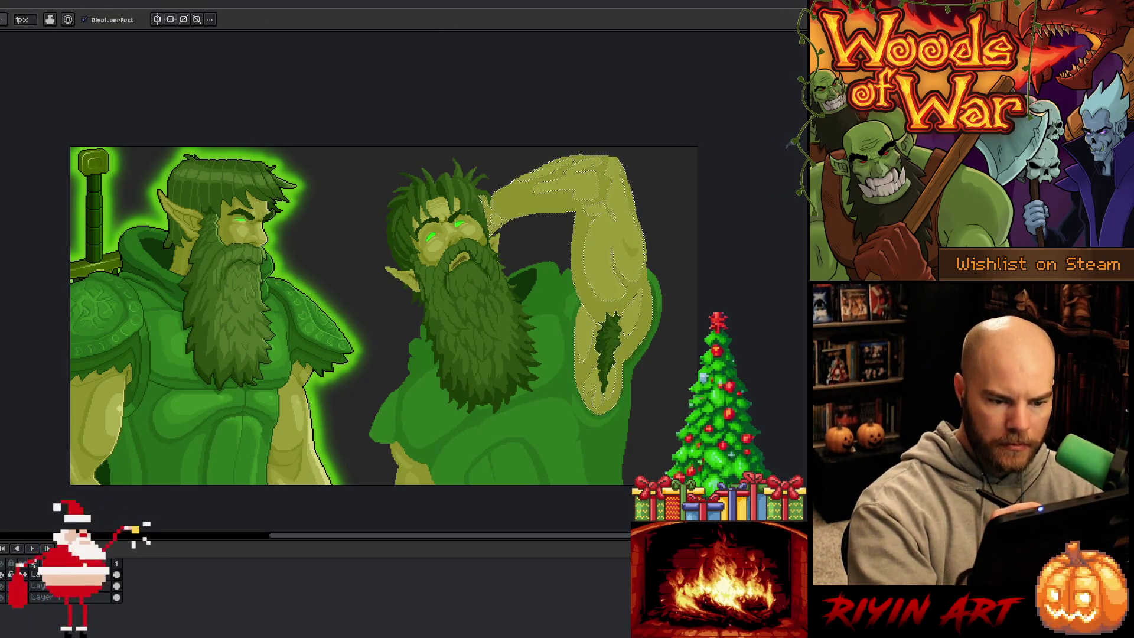
click(27, 21)
drag(32, 36, 22, 34)
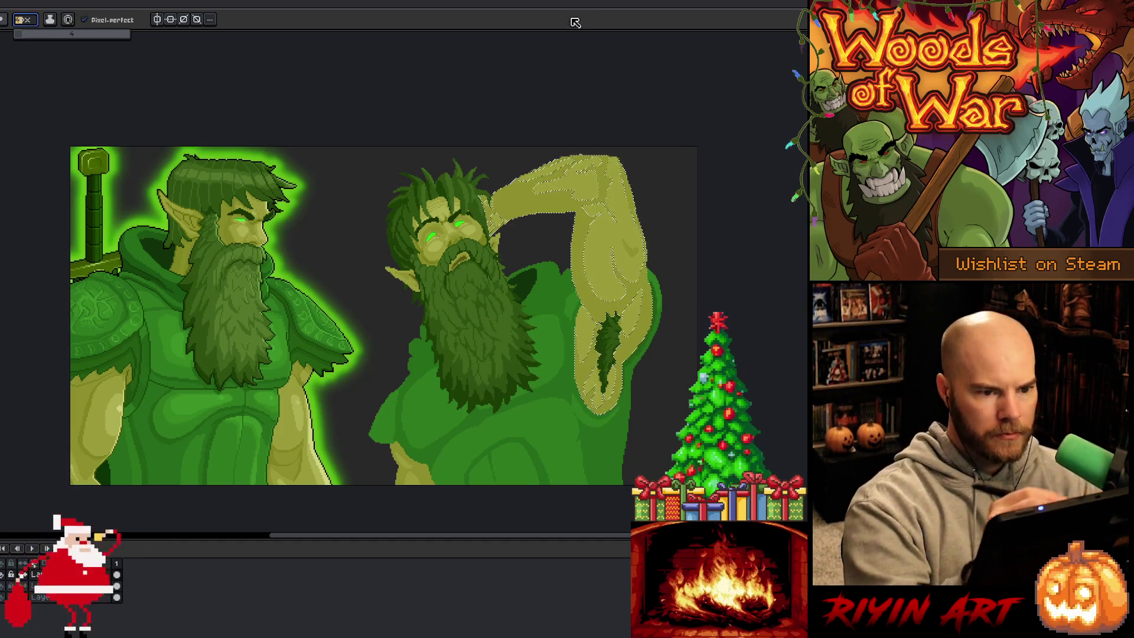
key(ctrl+d)
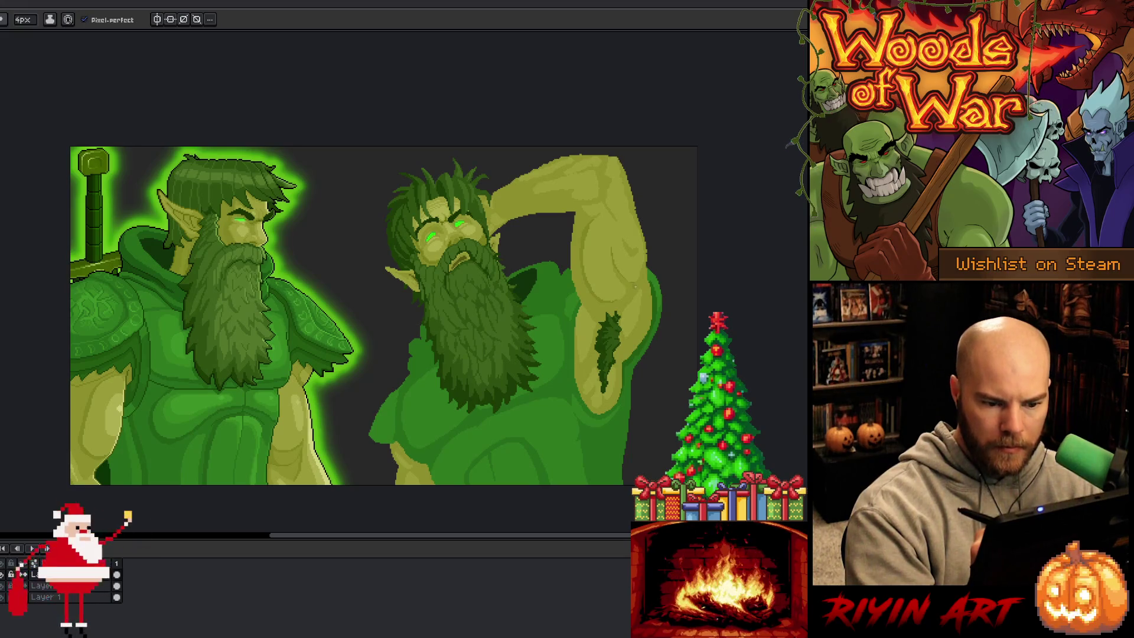
key(ctrl+shift+c)
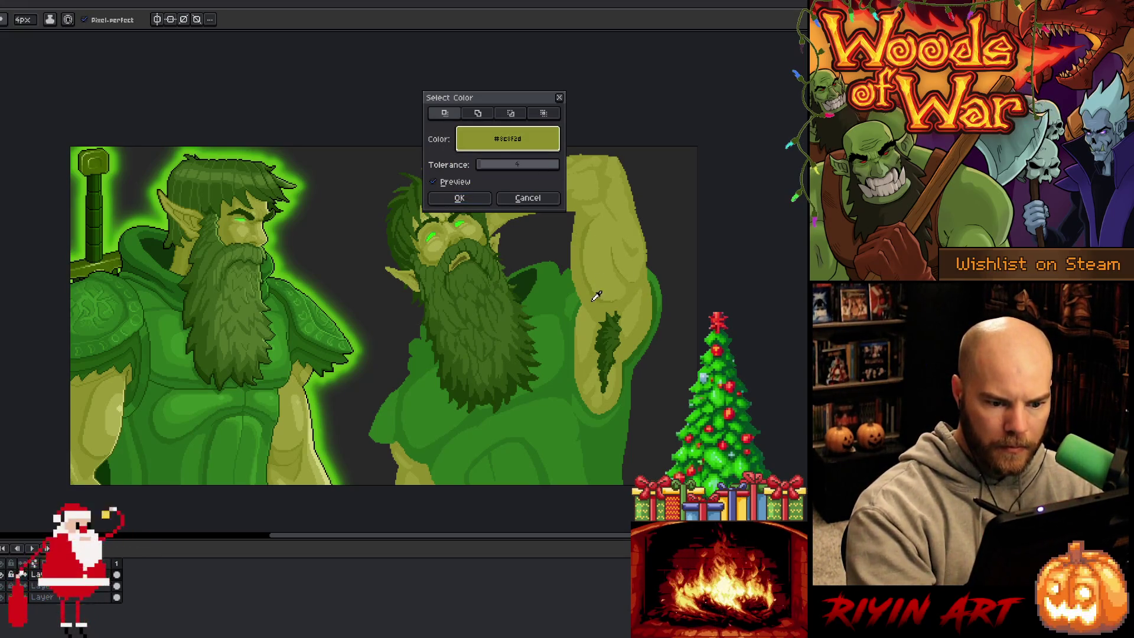
- Confirm the olive skin colour selection and dab dark pixels on the arm beside the armpit hair
click(470, 201)
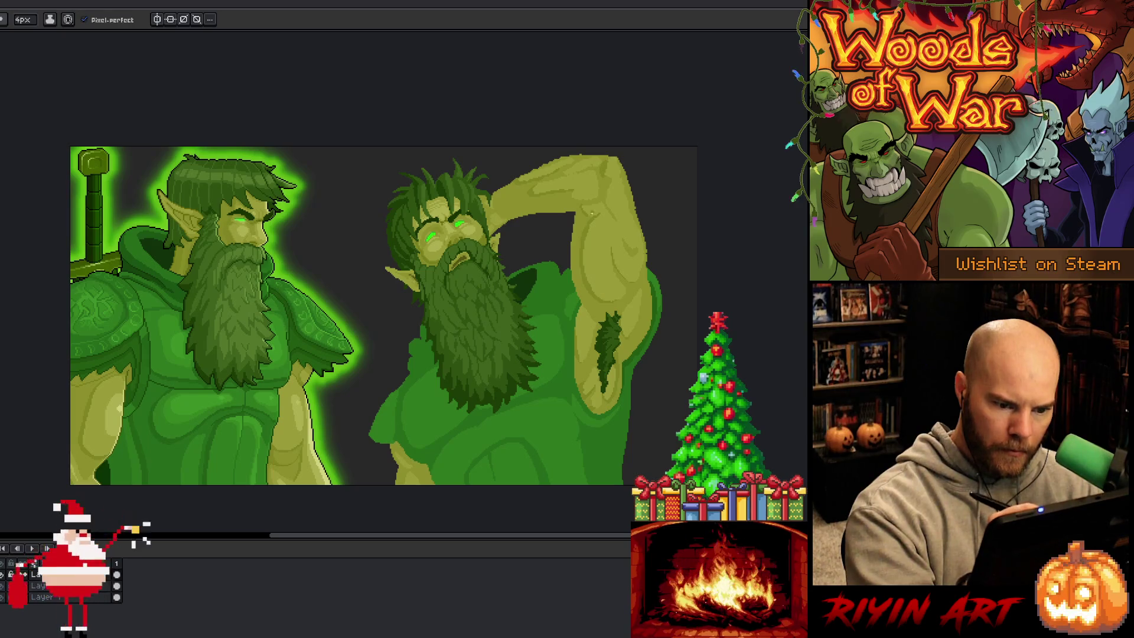
drag(591, 214, 588, 150)
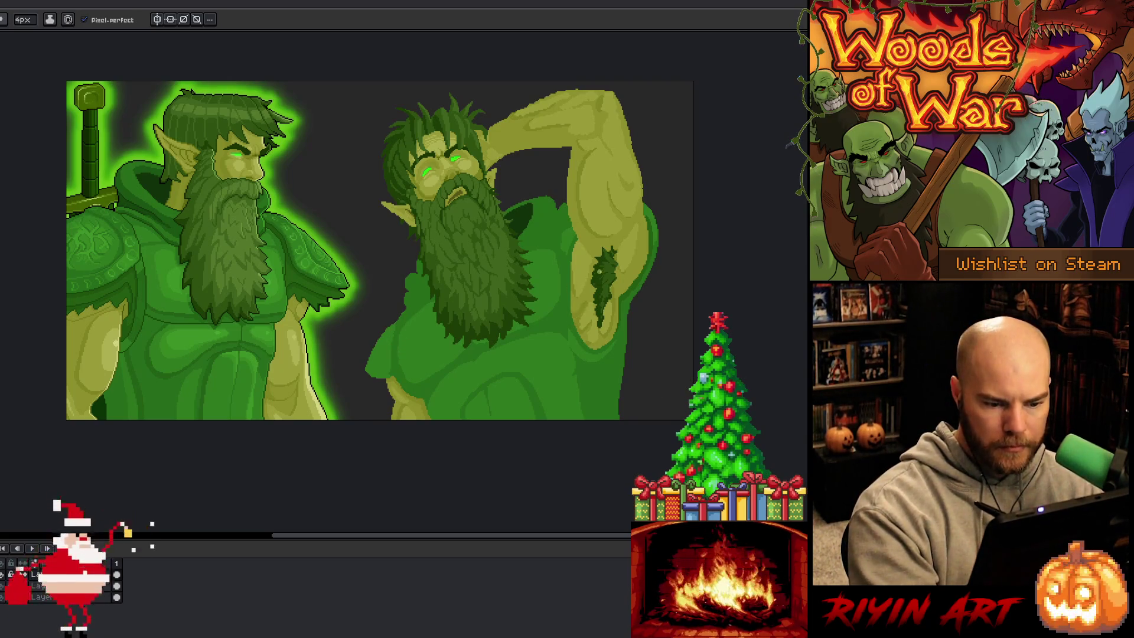
drag(591, 292, 580, 314)
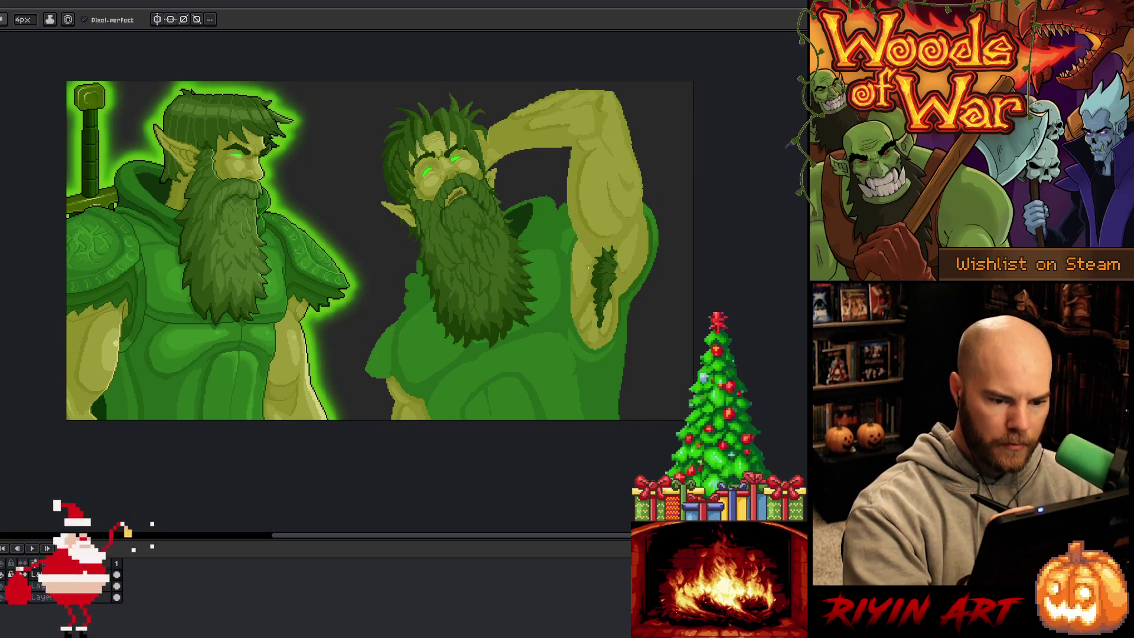
key(w)
click(582, 272)
key(b)
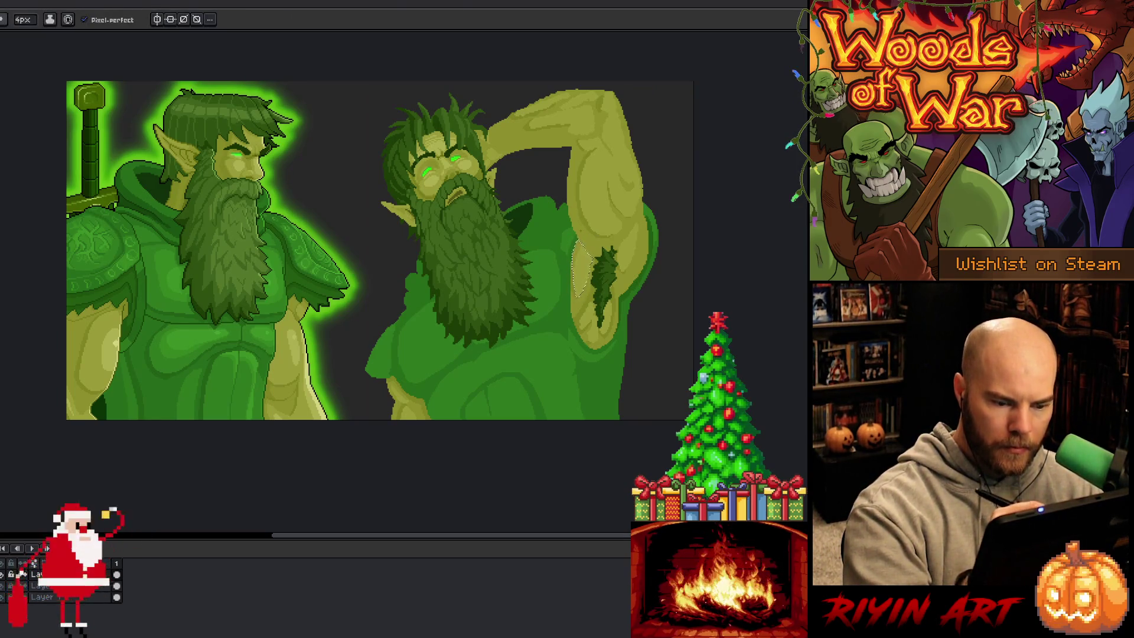
key(ctrl+d)
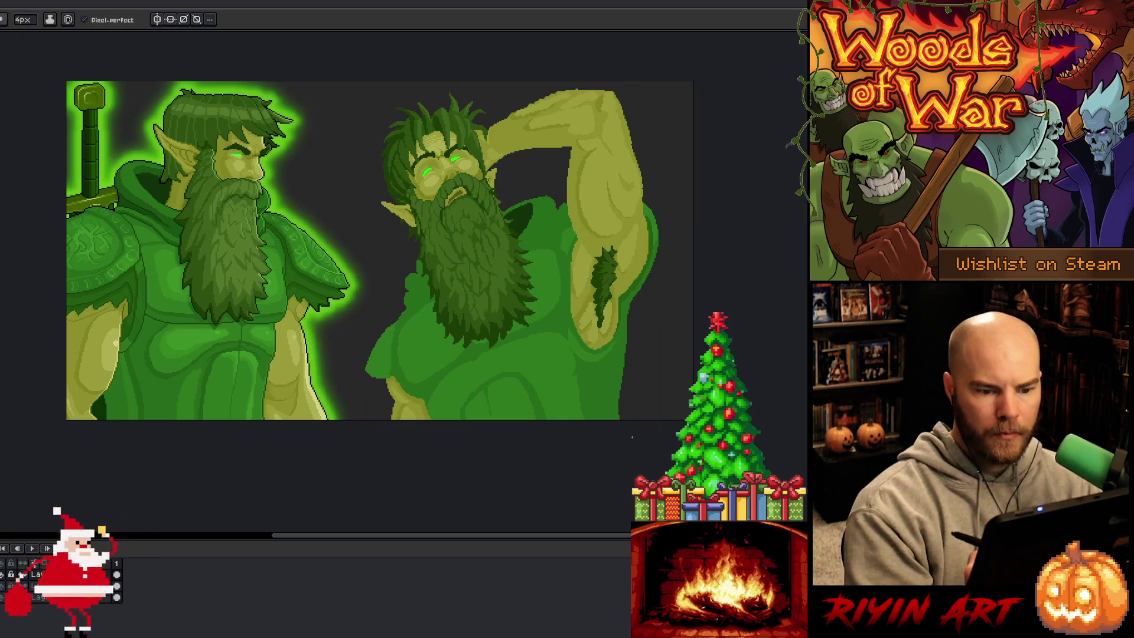
key(ctrl+z)
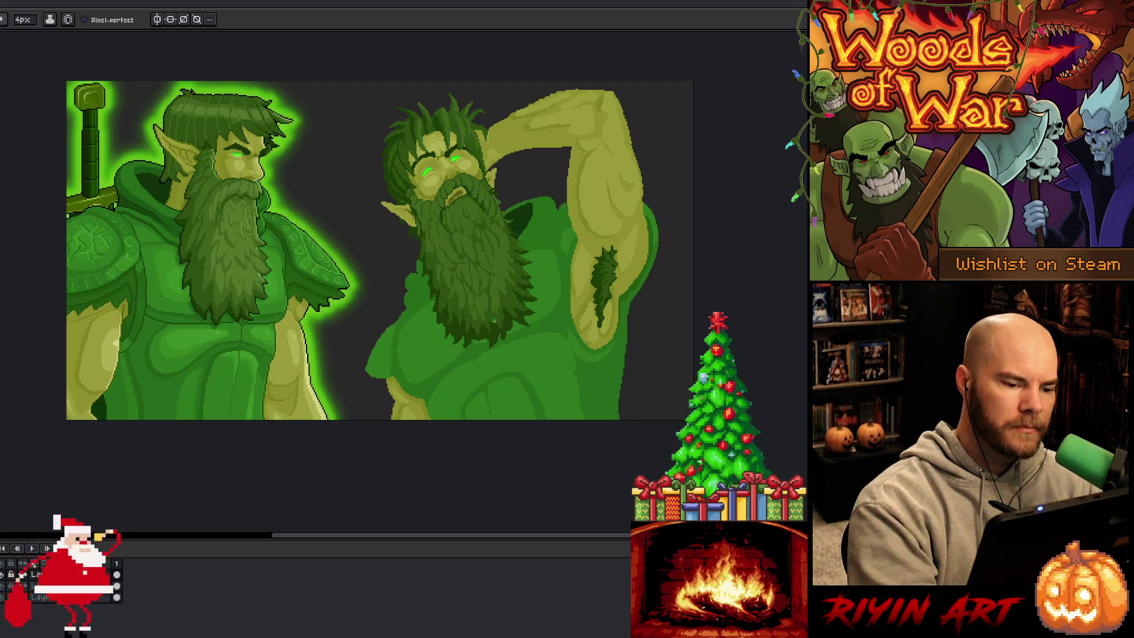
key(b)
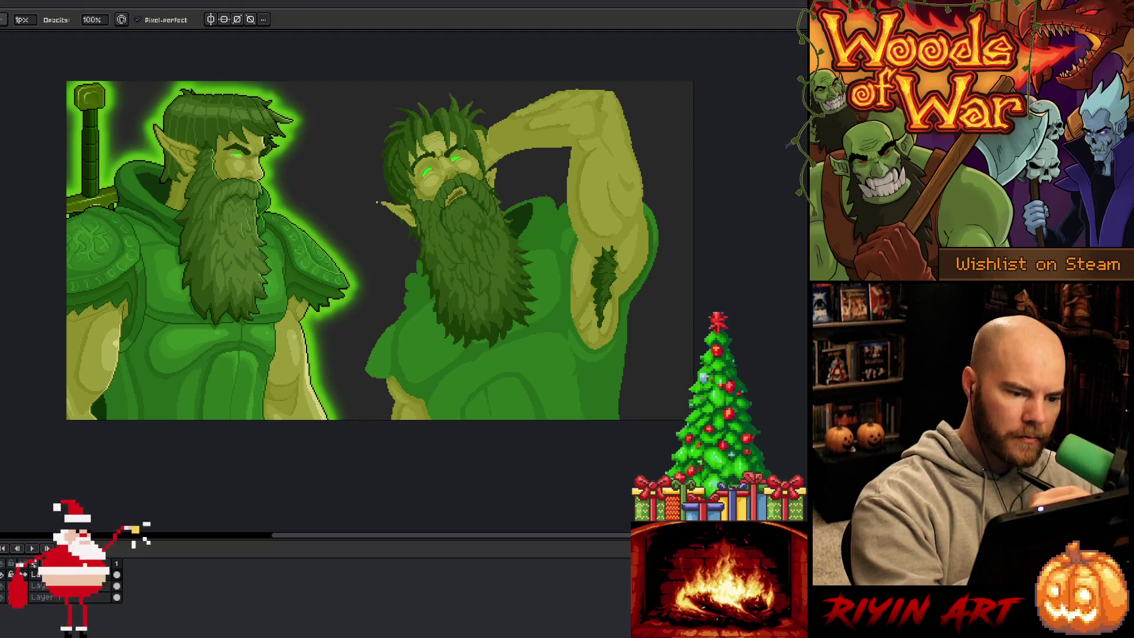
key(i)
key(e)
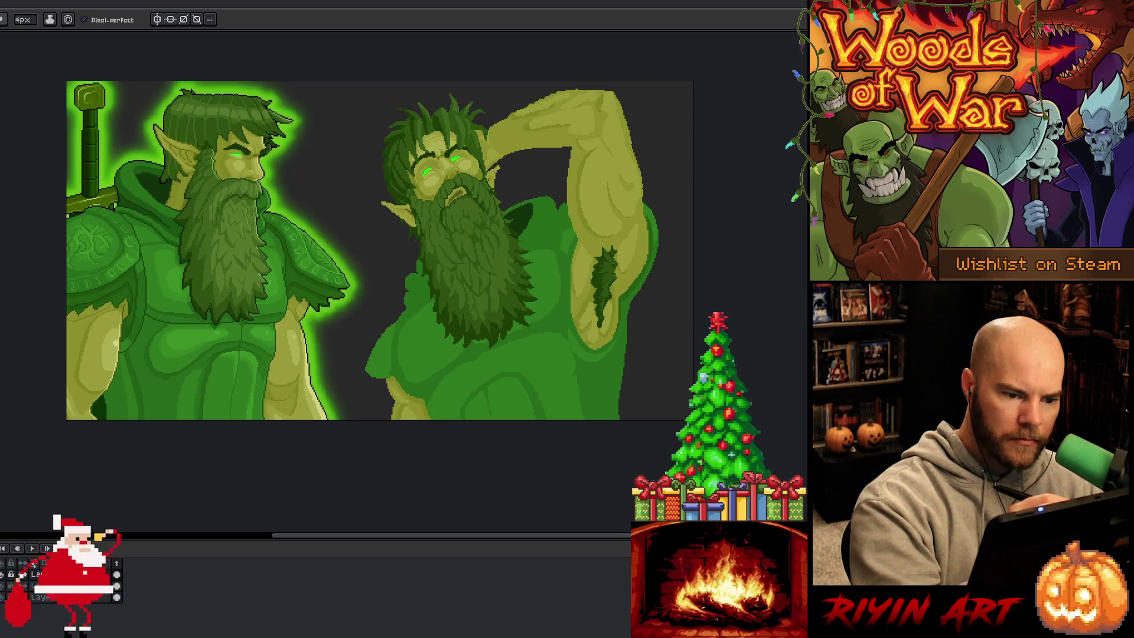
key(b)
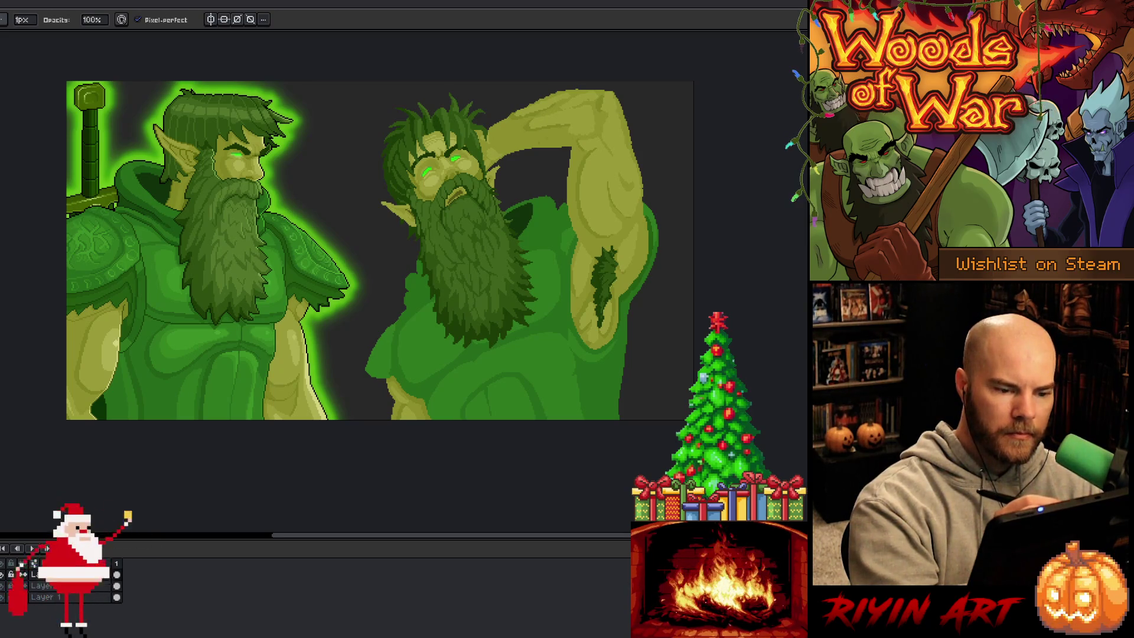
key(i)
key(e)
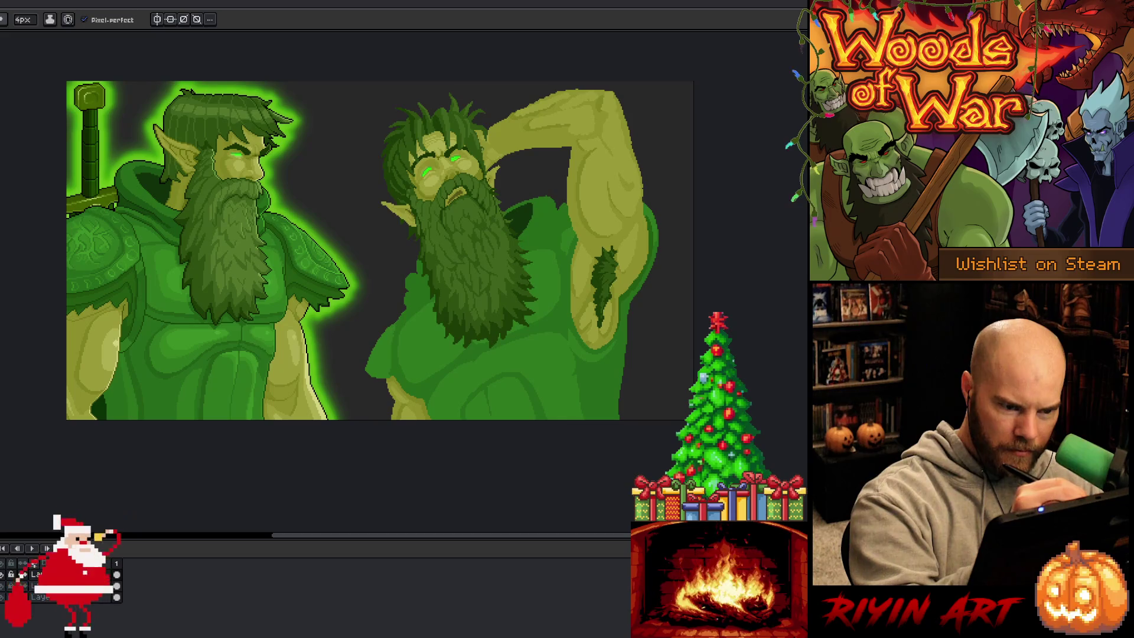
key(m)
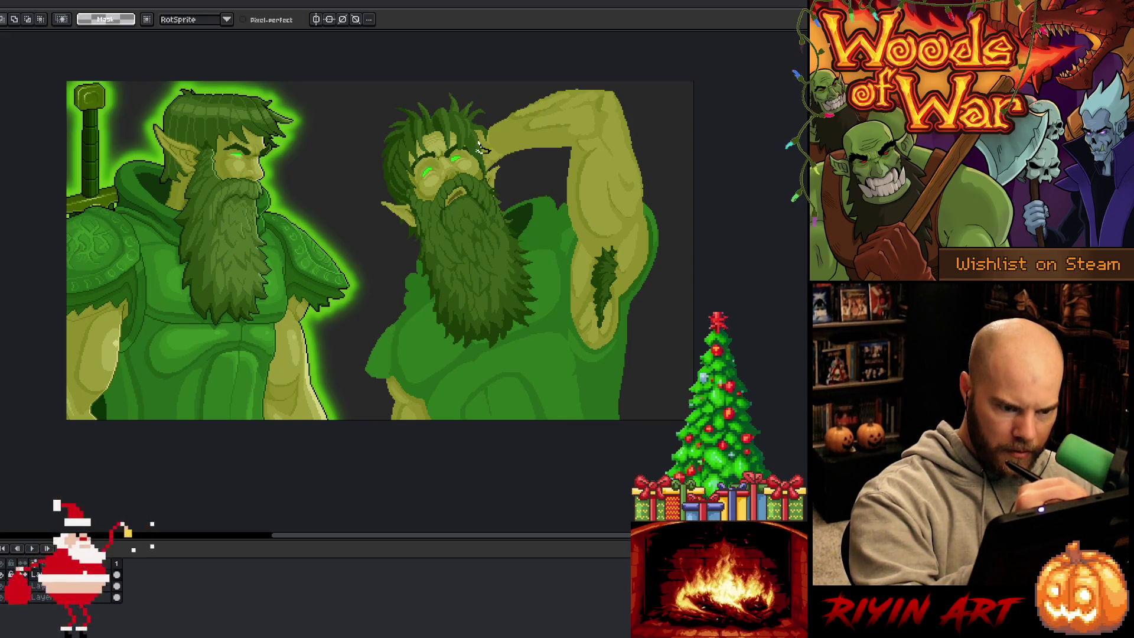
- Box-select the right elf's left green eye with the Rectangular Marquee and nudge it up-right
key(i)
key(e)
key(g)
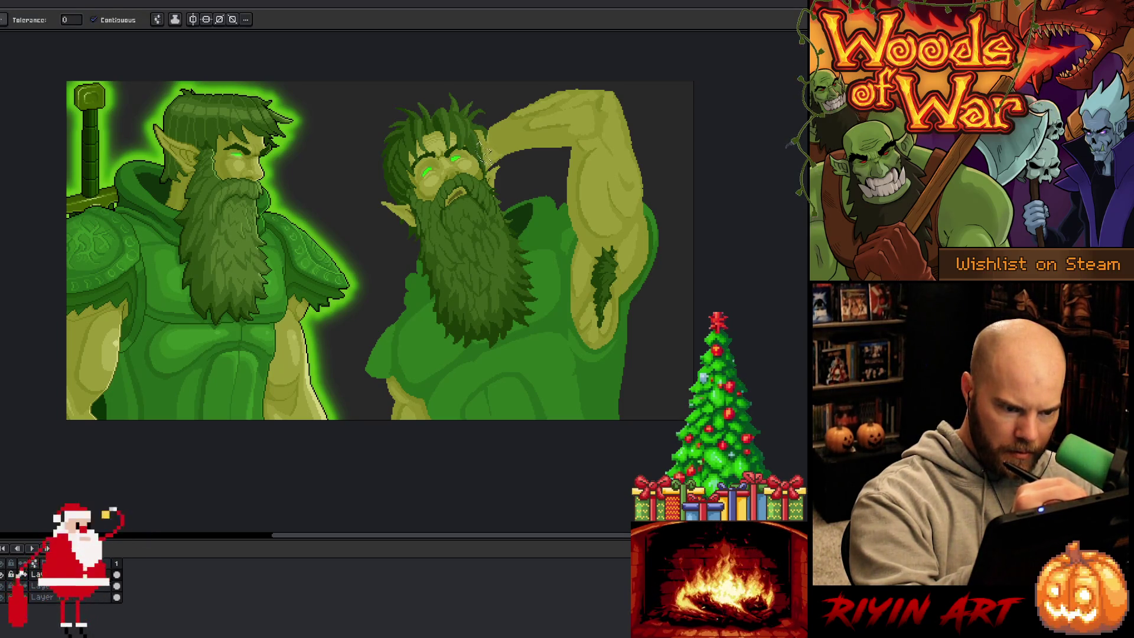
key(v)
key(b)
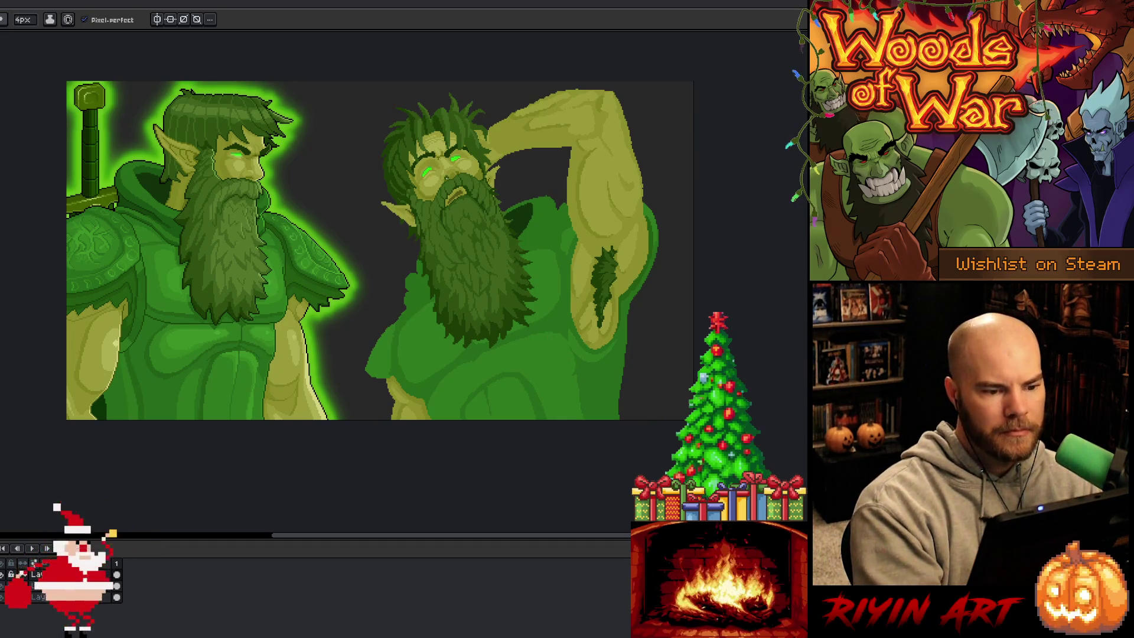
scroll(435, 162, up, 2)
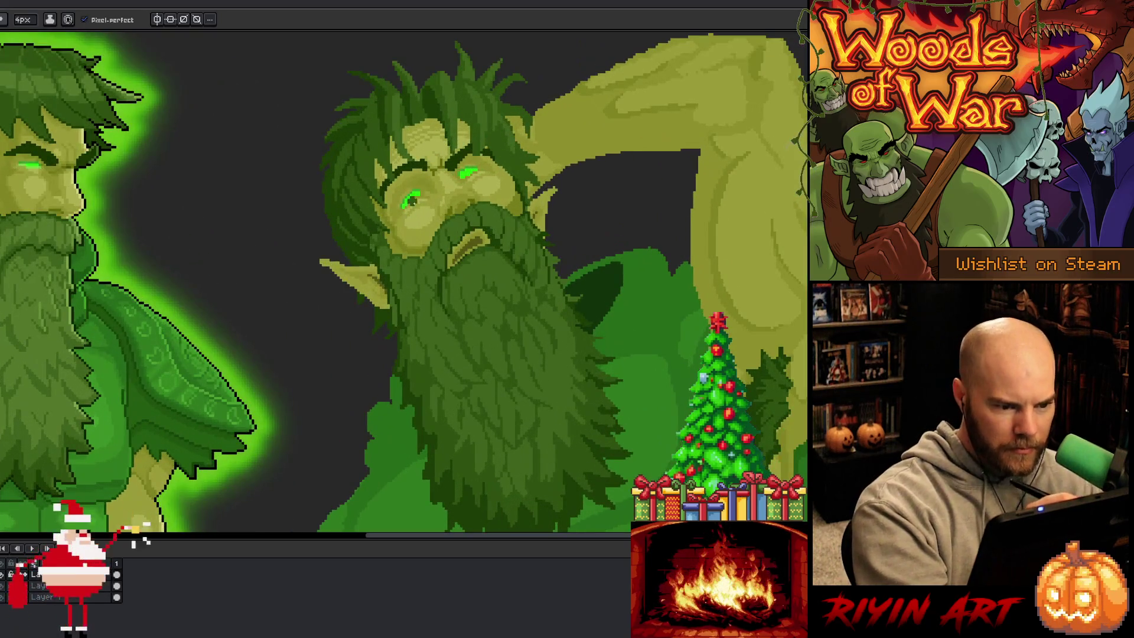
key(m)
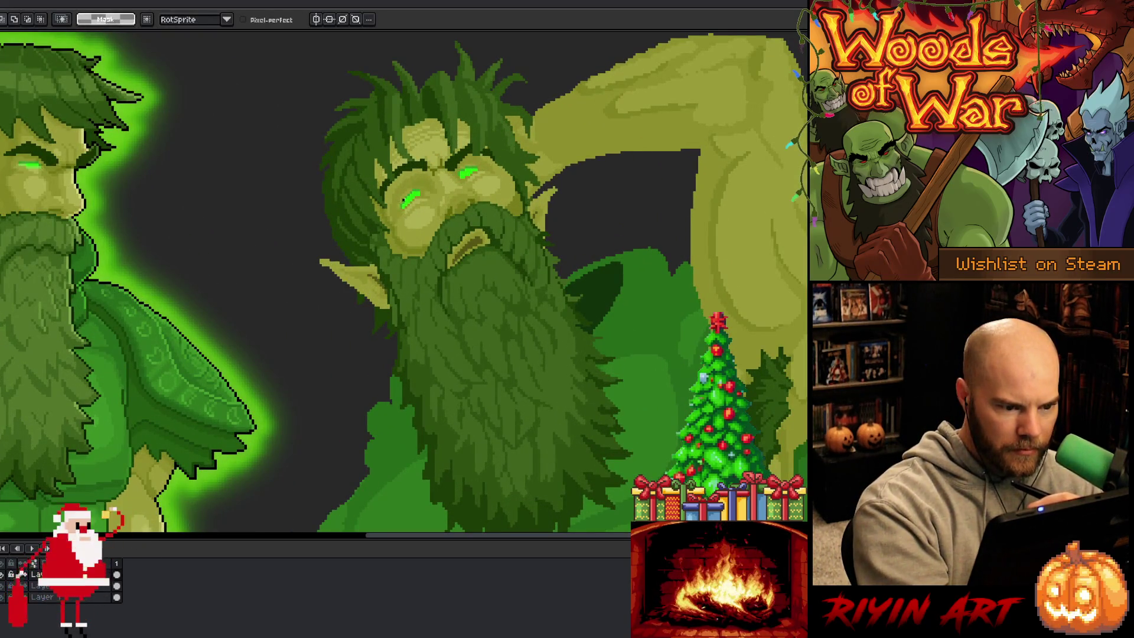
drag(394, 195, 416, 213)
key(ctrl+d)
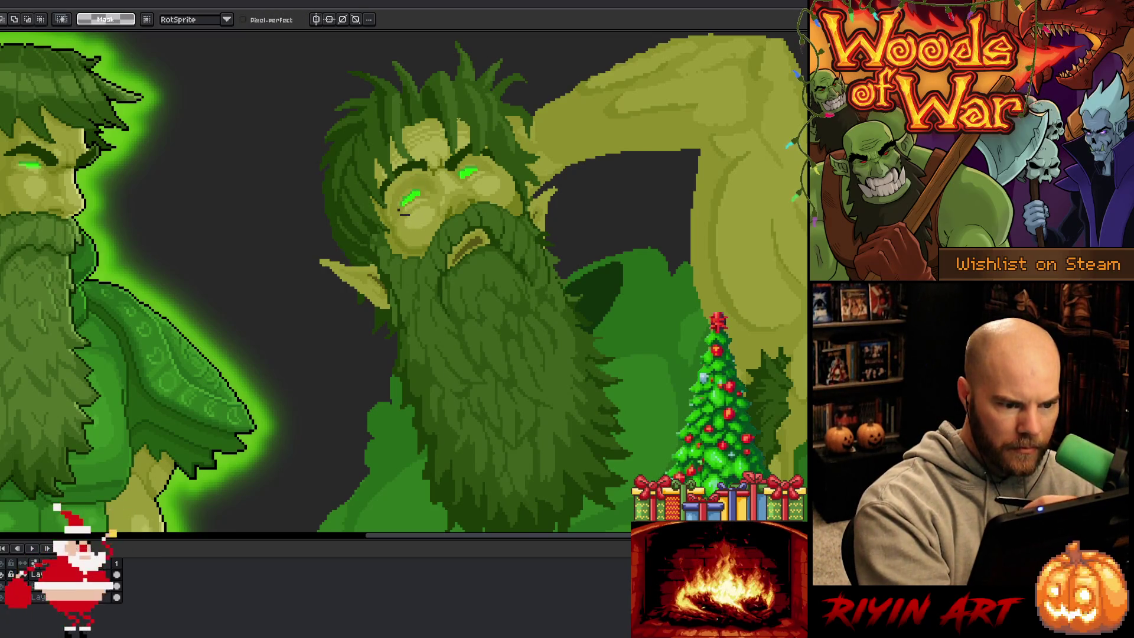
scroll(411, 195, up, 3)
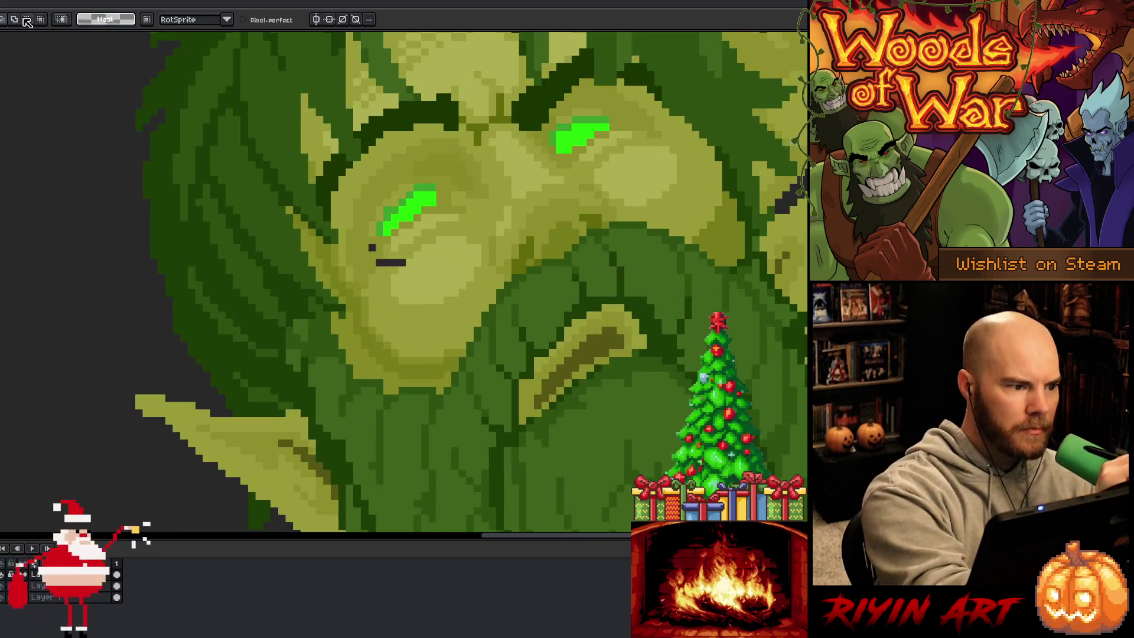
- Erase the stray dark pixel and the dark line beneath the right elf's left eye
key(b)
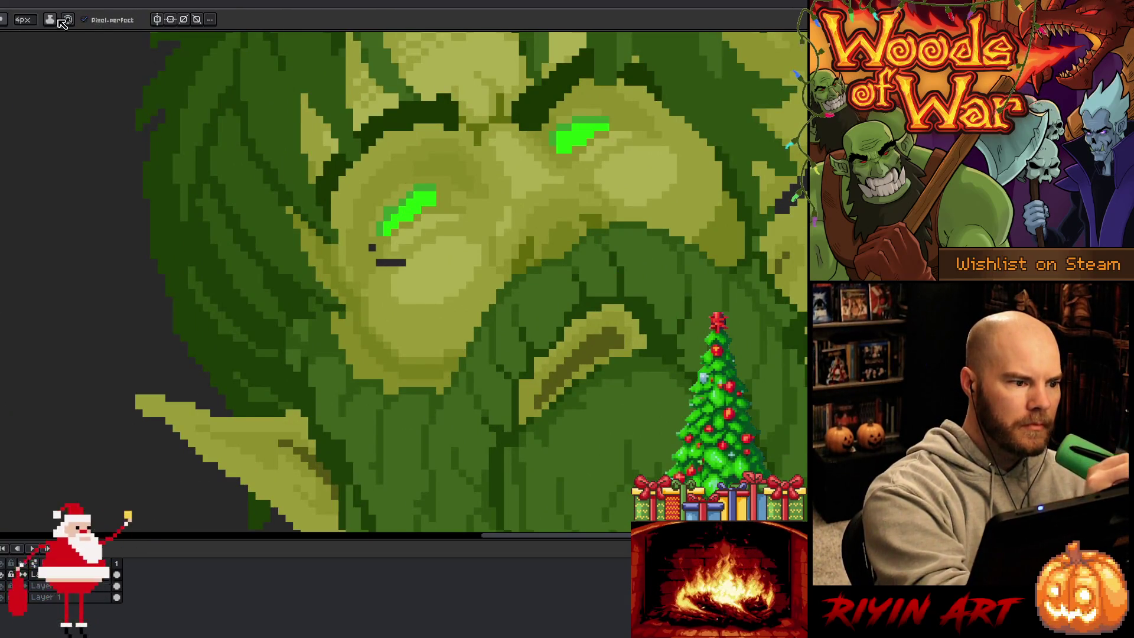
key(v)
key(e)
click(371, 248)
click(402, 262)
drag(407, 262, 384, 262)
click(379, 262)
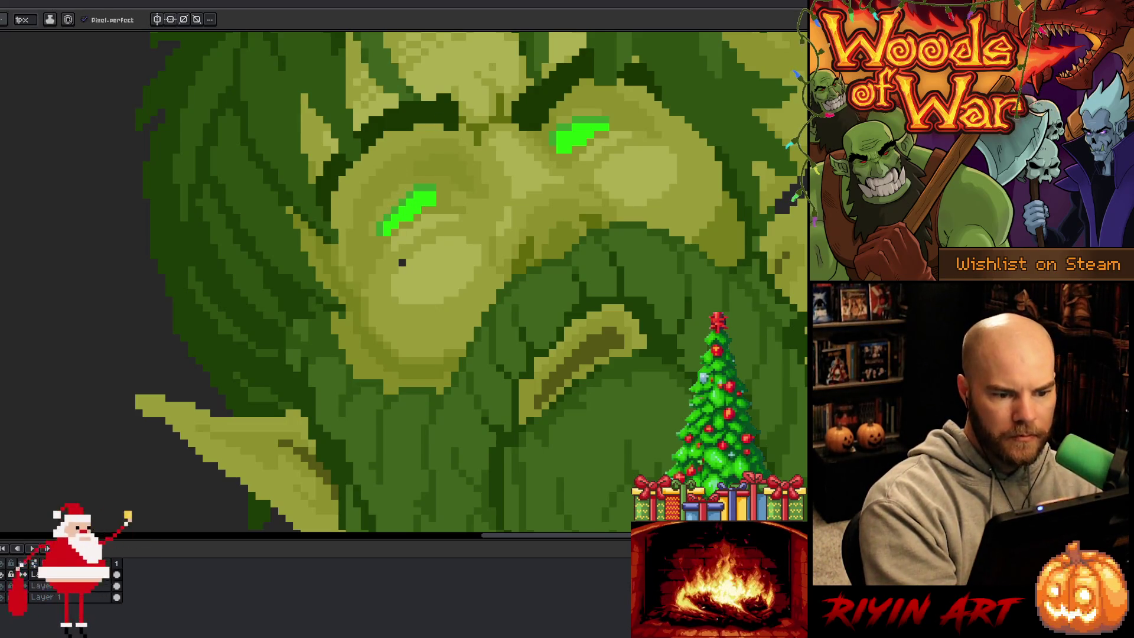
key(alt)
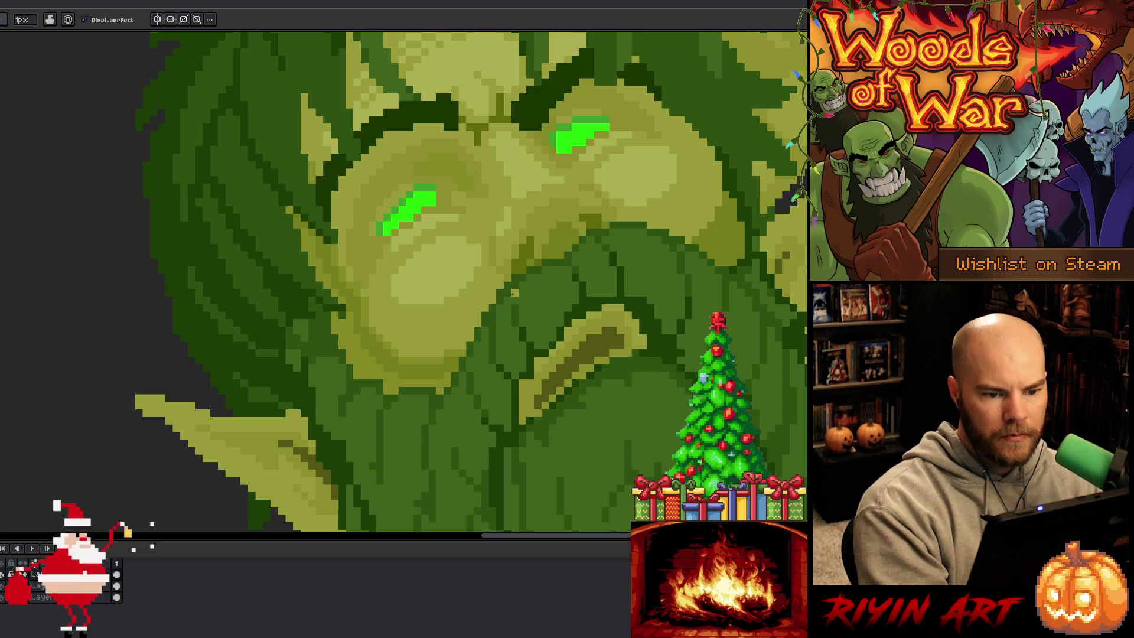
scroll(504, 292, down, 2)
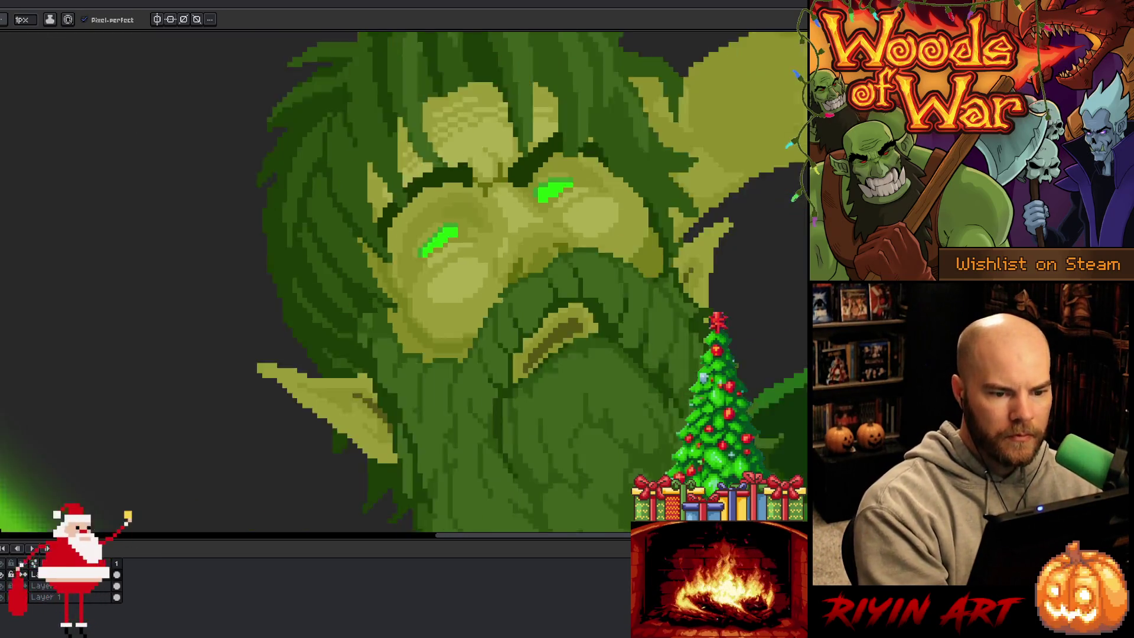
scroll(516, 295, up, 2)
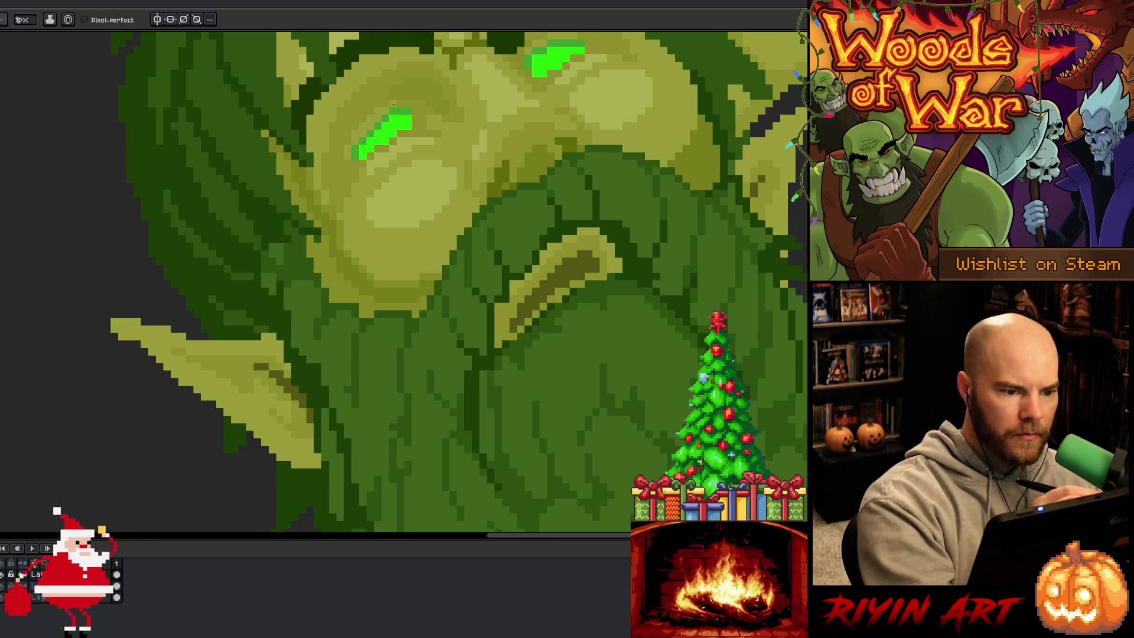
scroll(401, 97, down, 3)
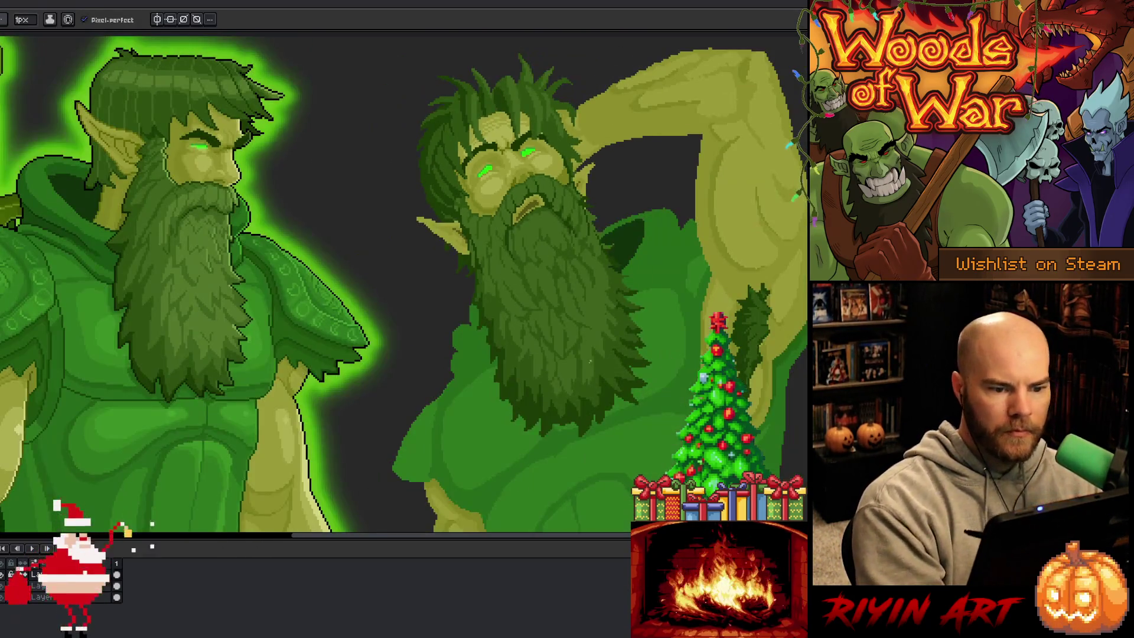
scroll(589, 372, up, 3)
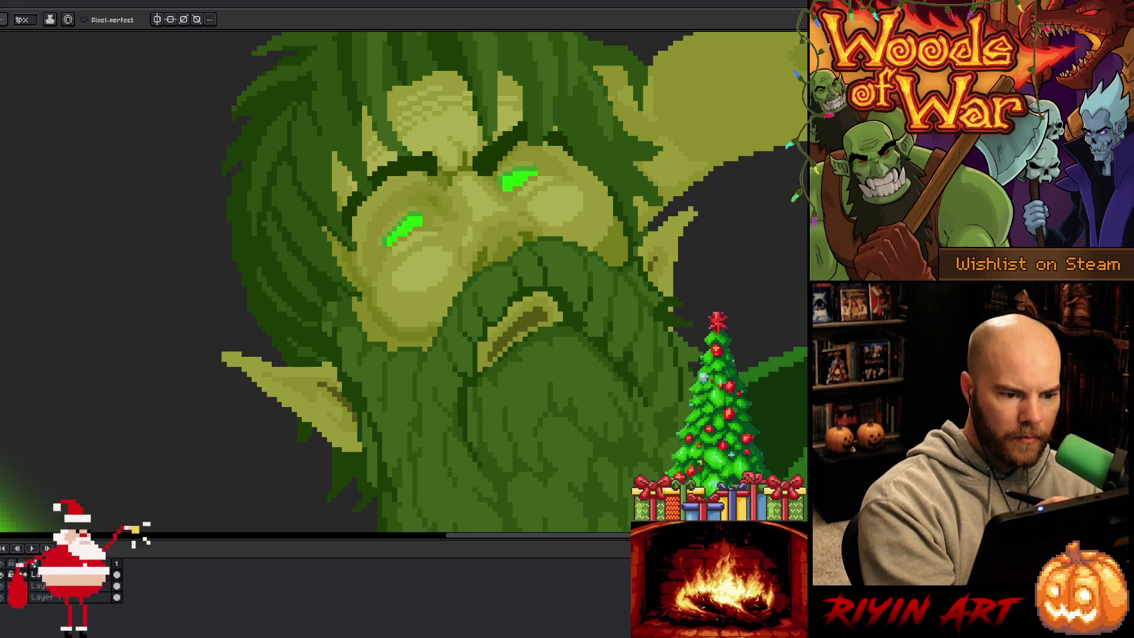
key(g)
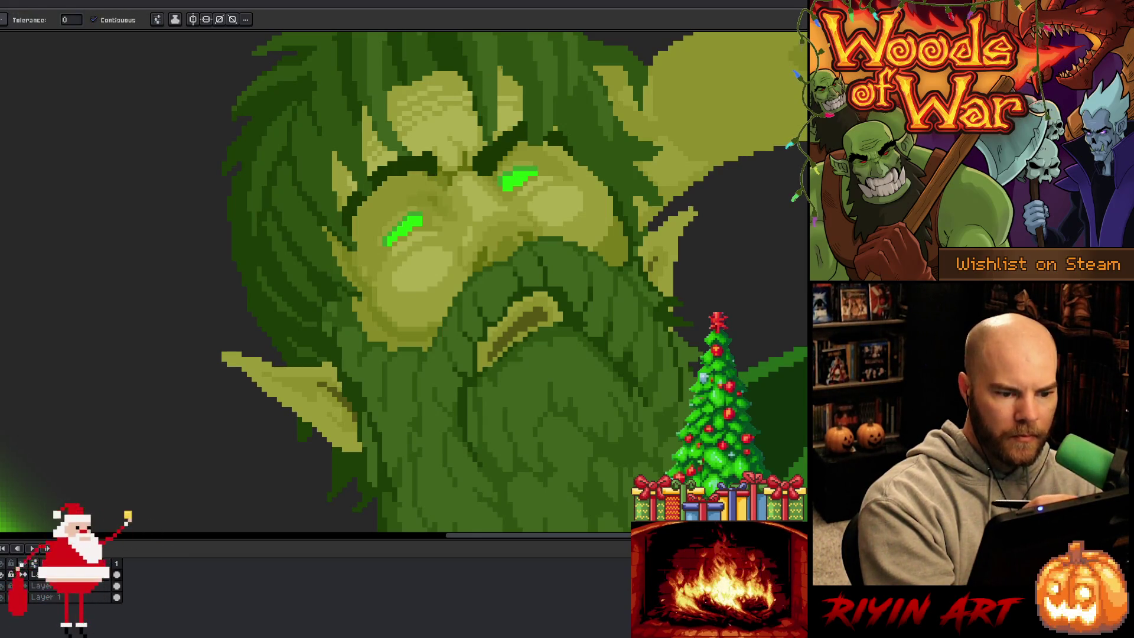
key(b)
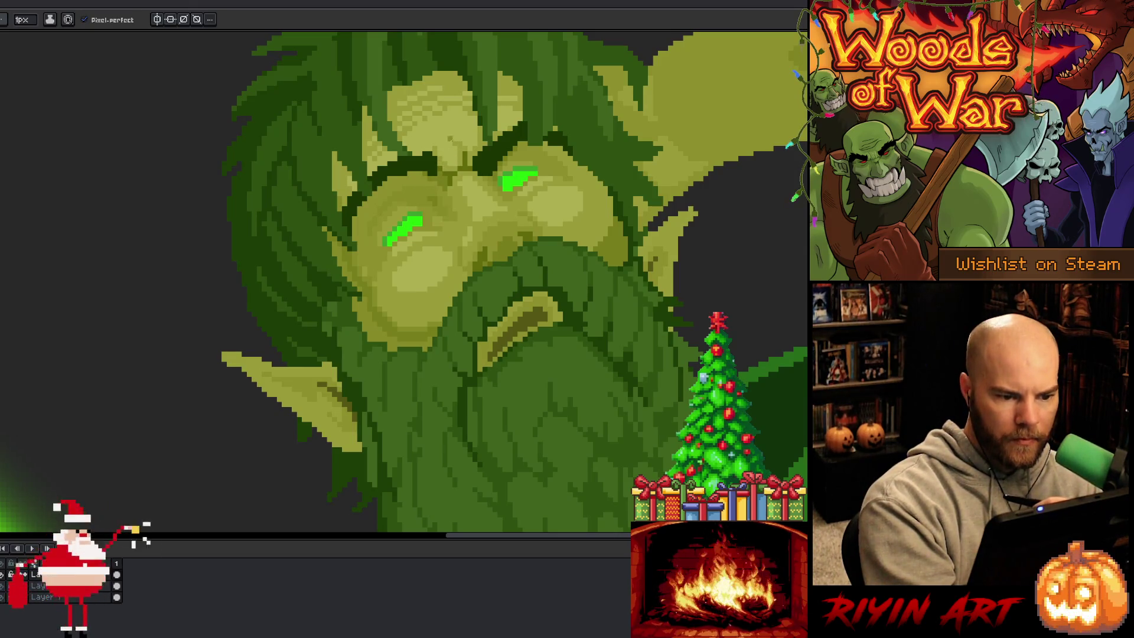
alt+click(434, 180)
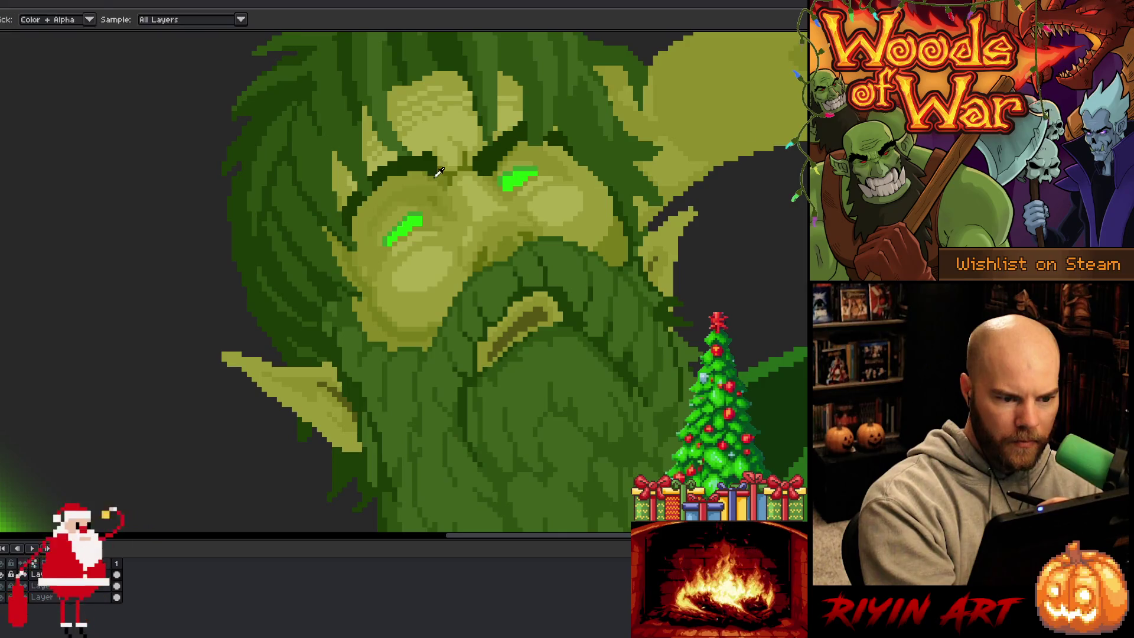
alt+click(431, 163)
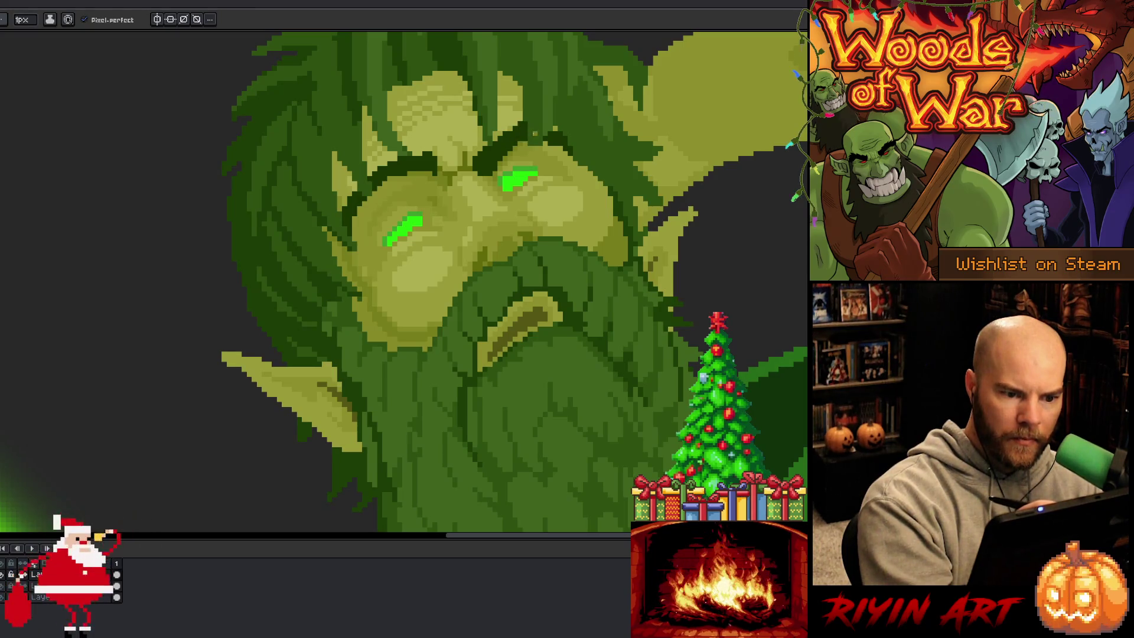
key(alt)
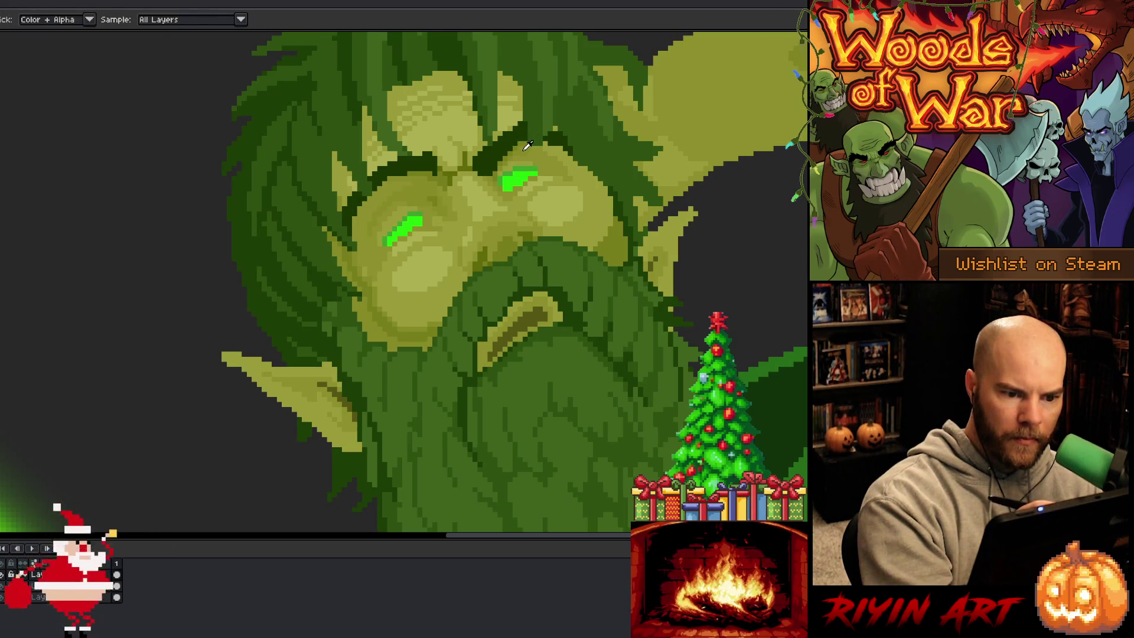
key(alt)
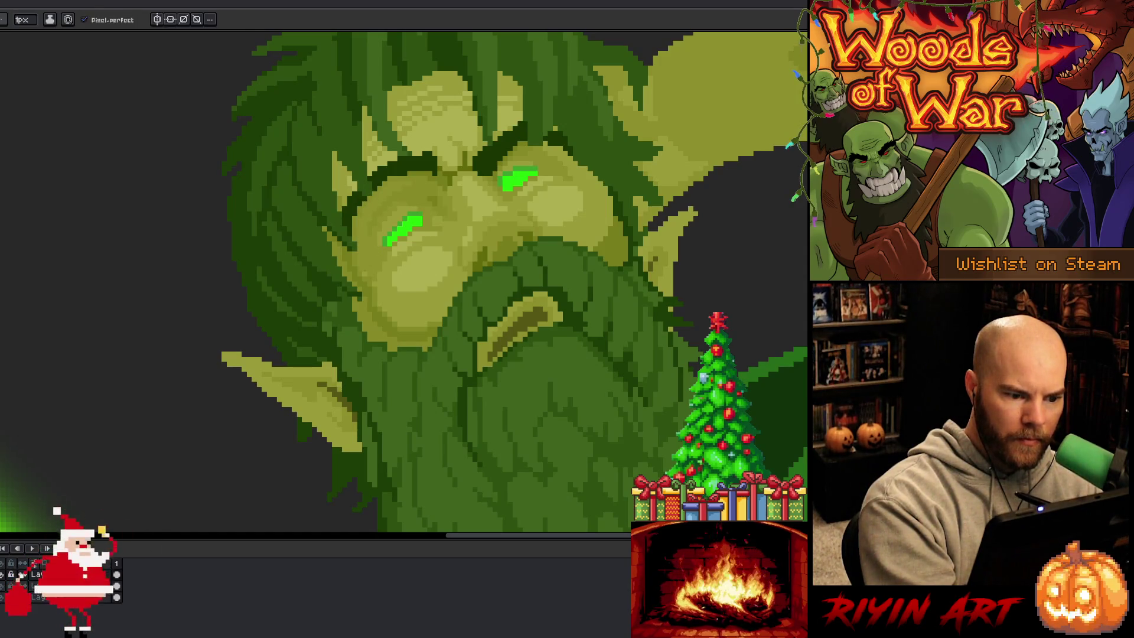
key(alt)
key(alt)
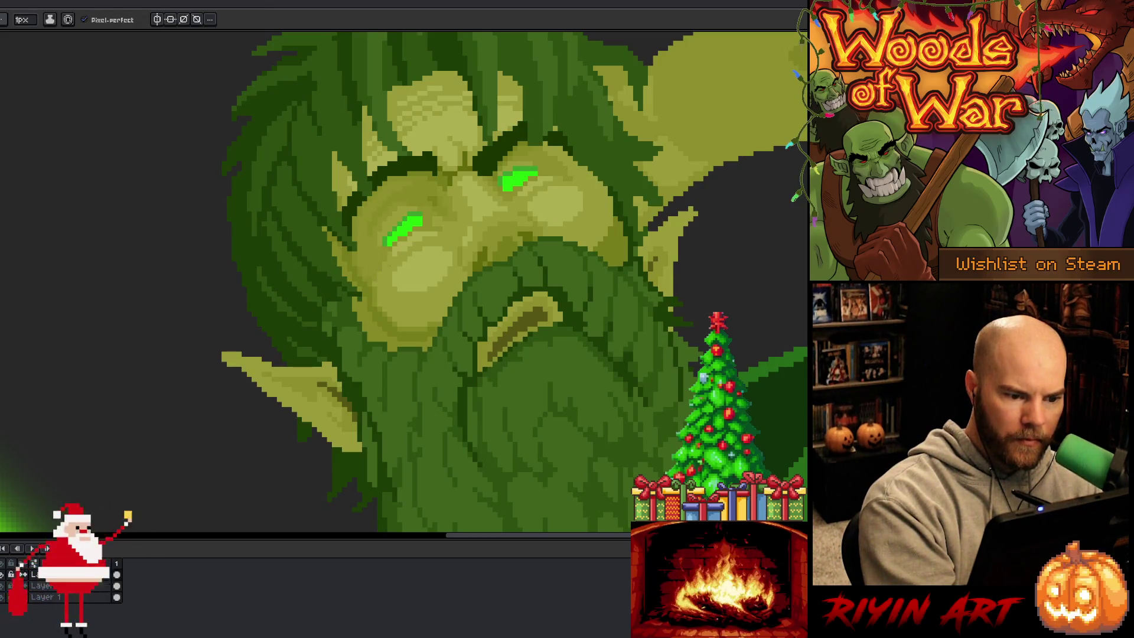
alt+click(394, 258)
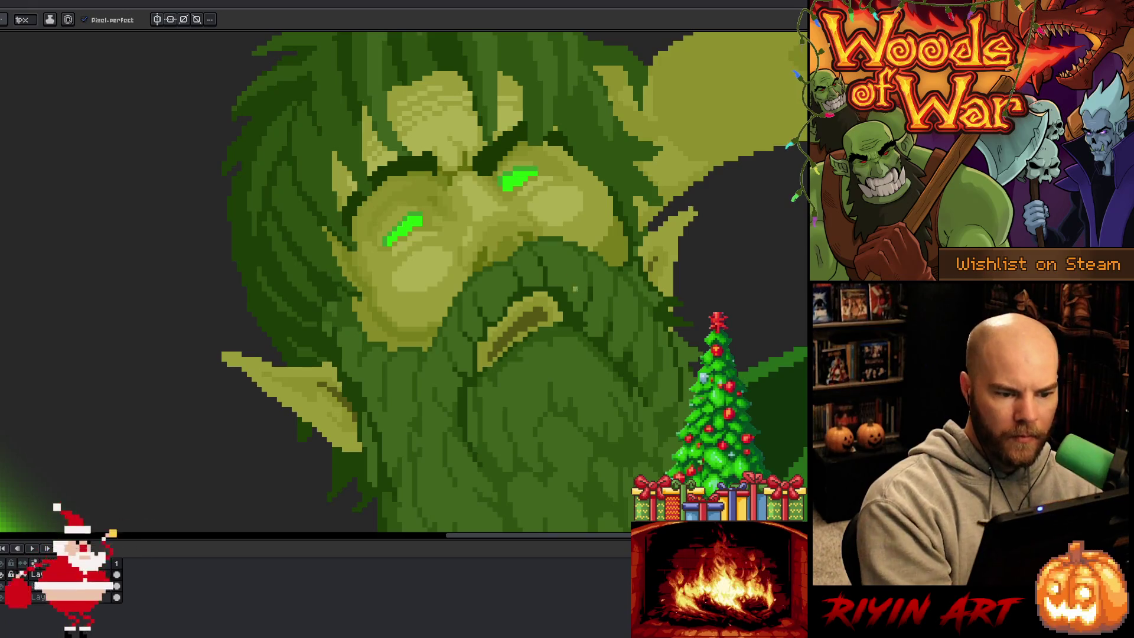
alt+click(372, 254)
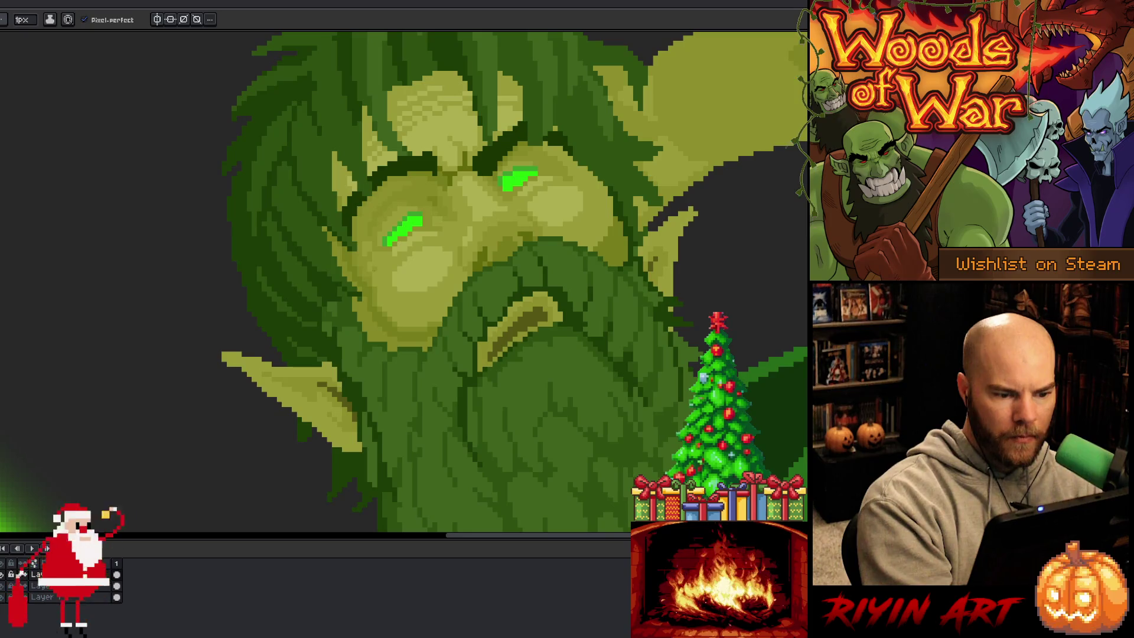
alt+click(372, 259)
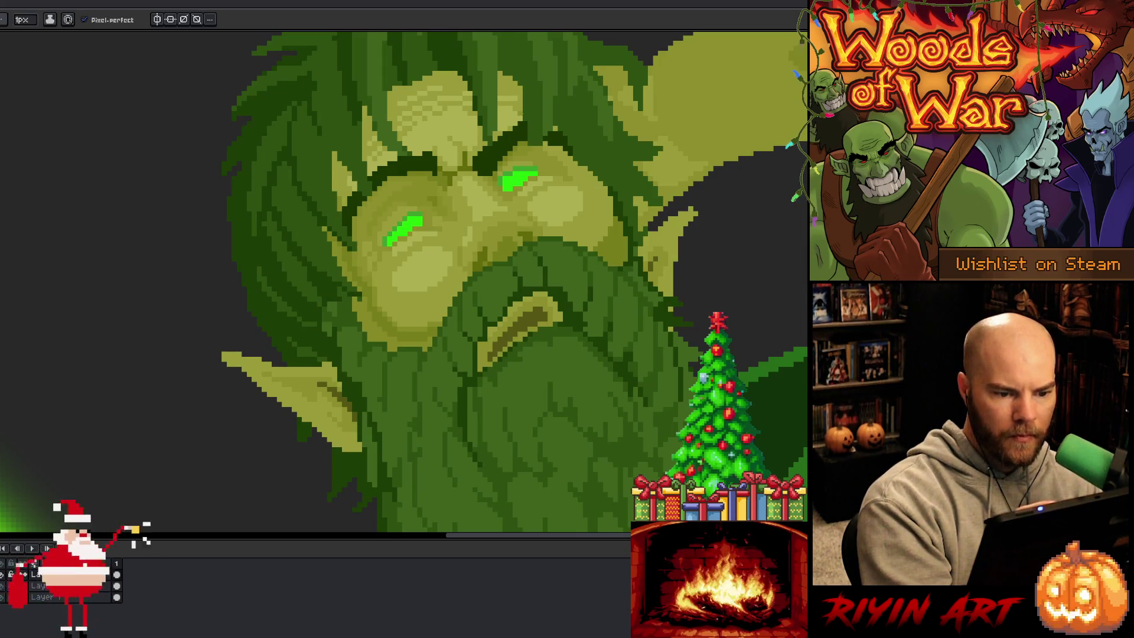
alt+click(538, 154)
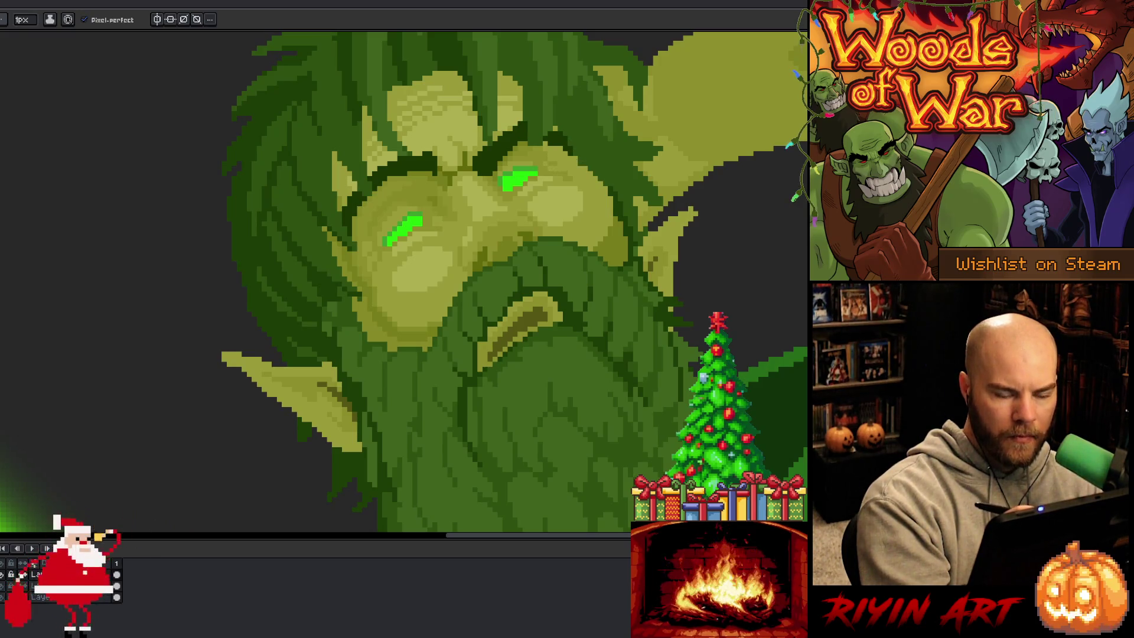
alt+click(549, 150)
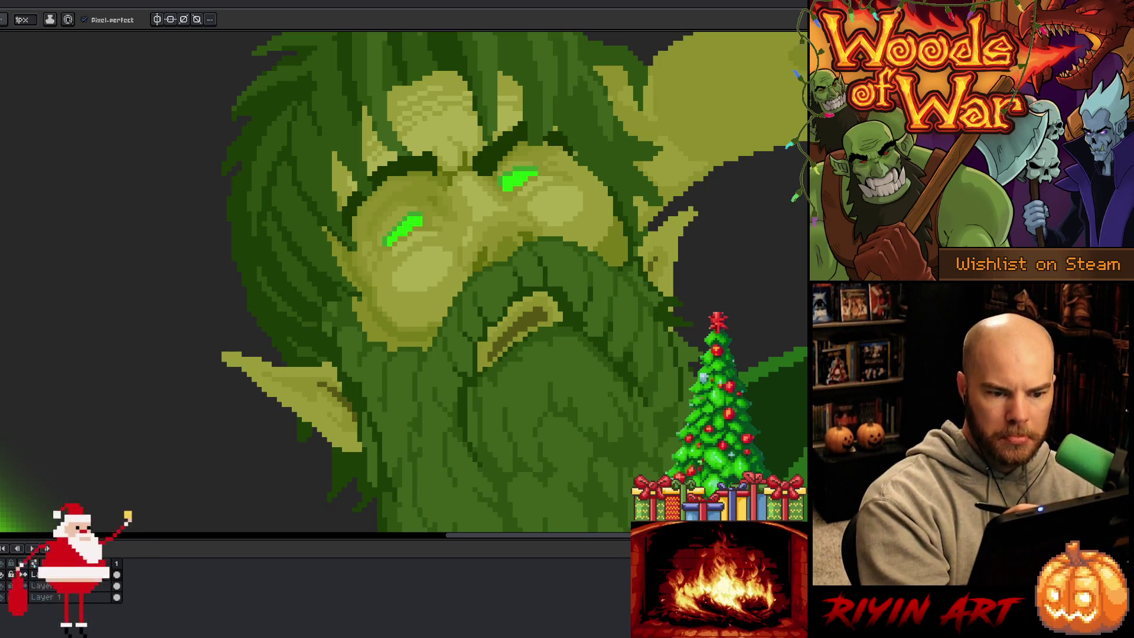
alt+click(576, 172)
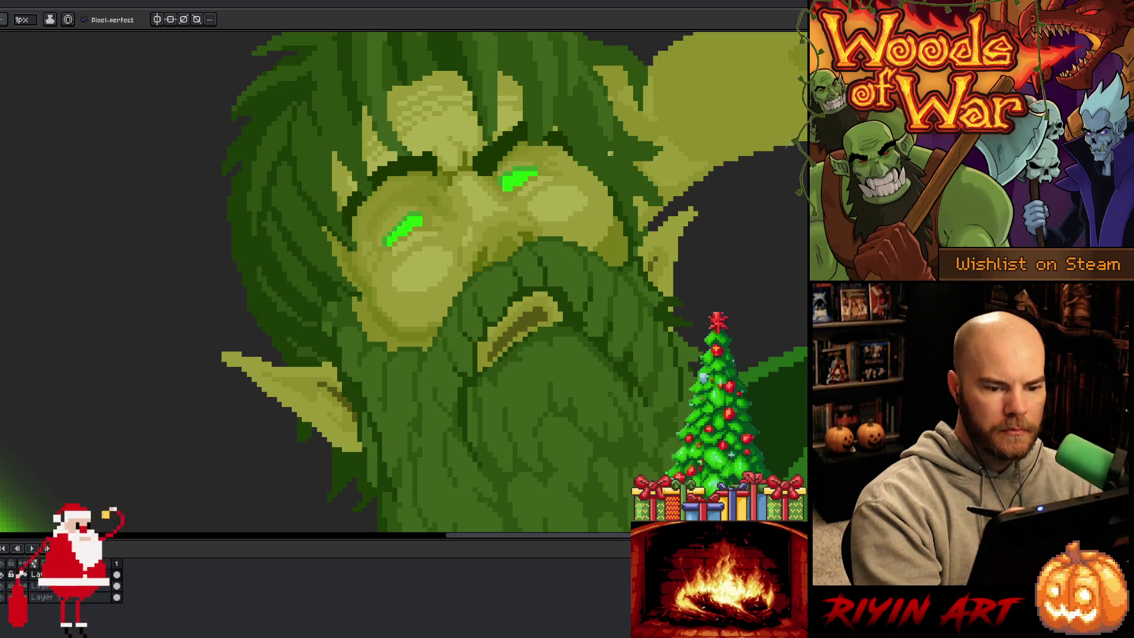
alt+click(623, 217)
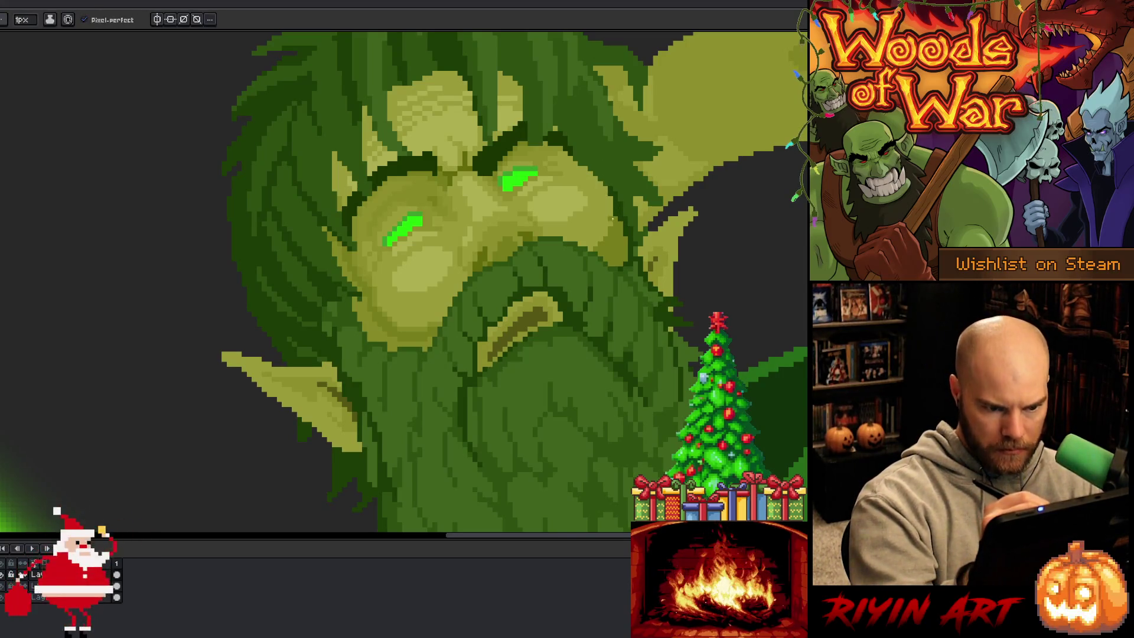
alt+click(415, 320)
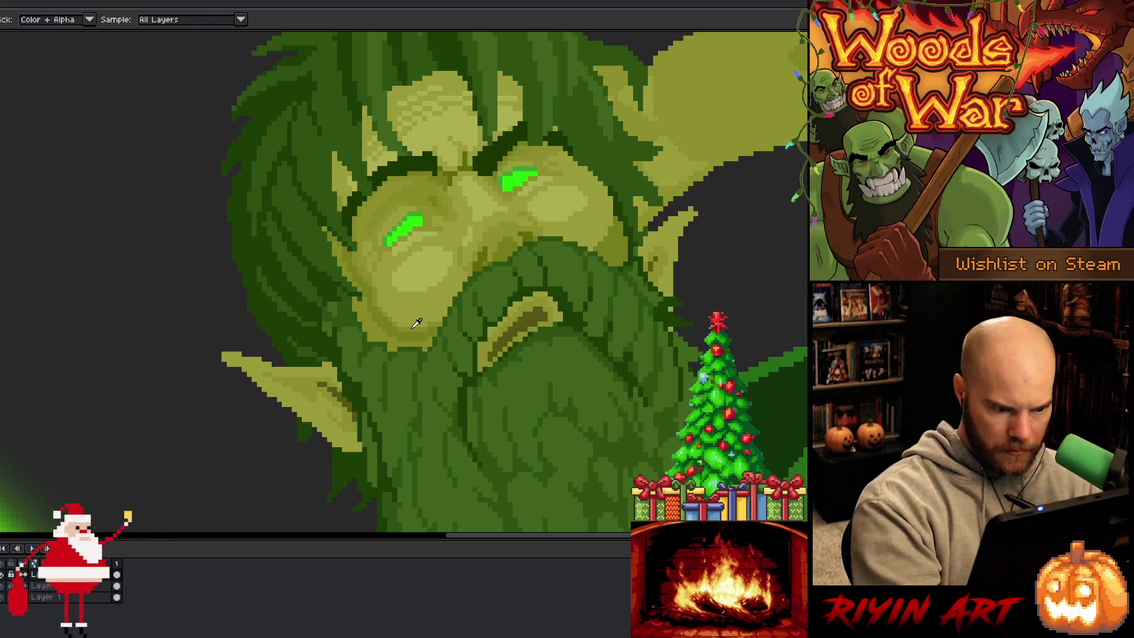
alt+click(603, 244)
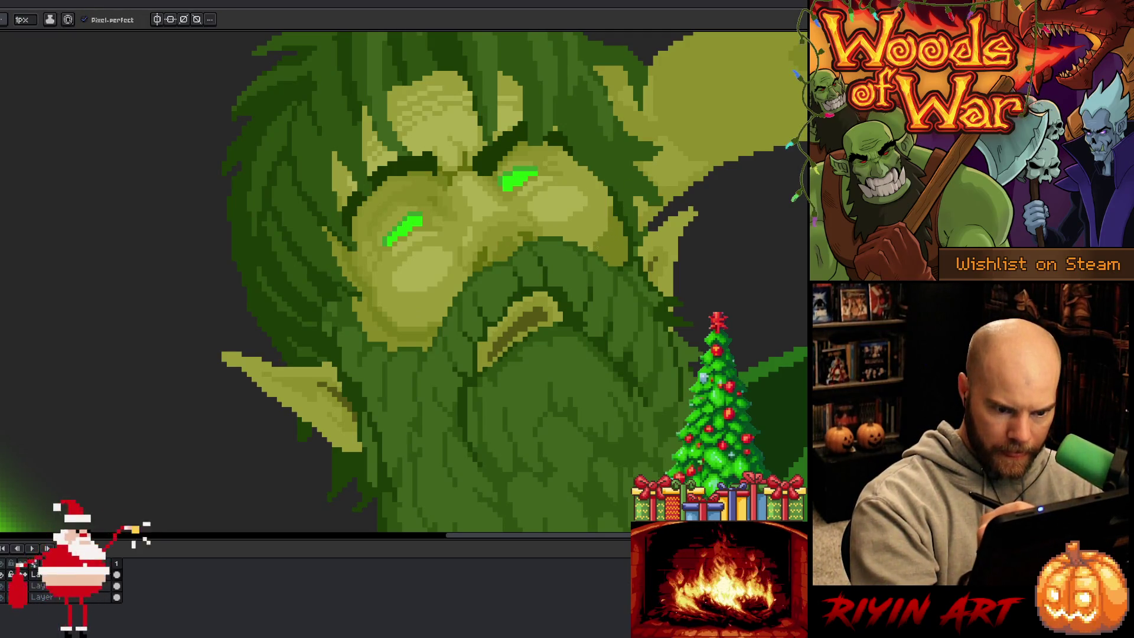
alt+click(420, 323)
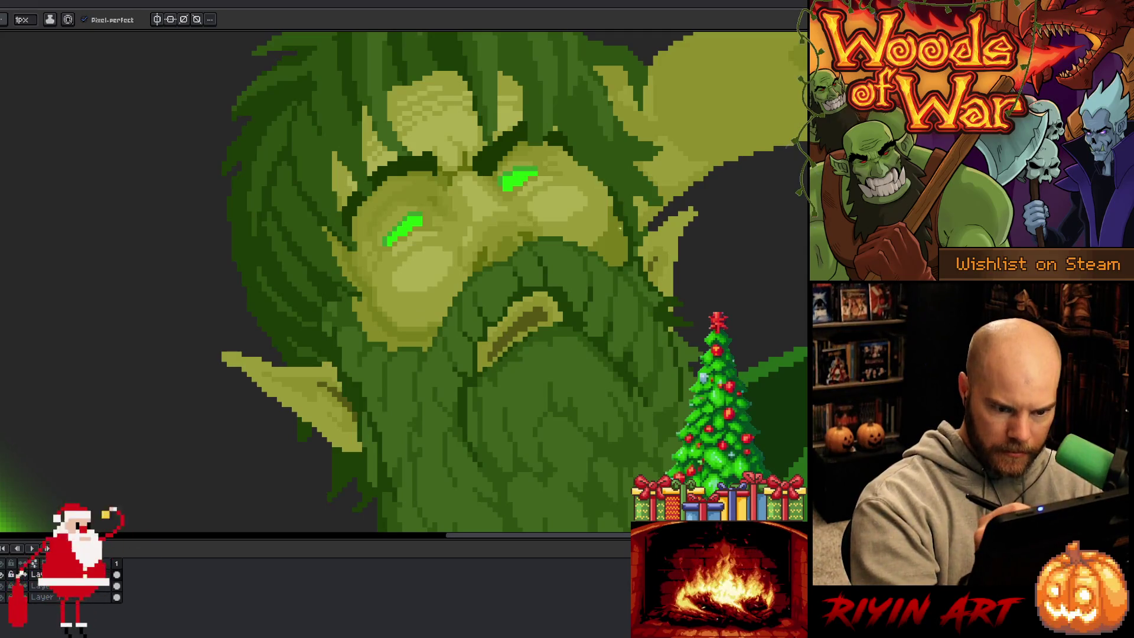
alt+click(620, 218)
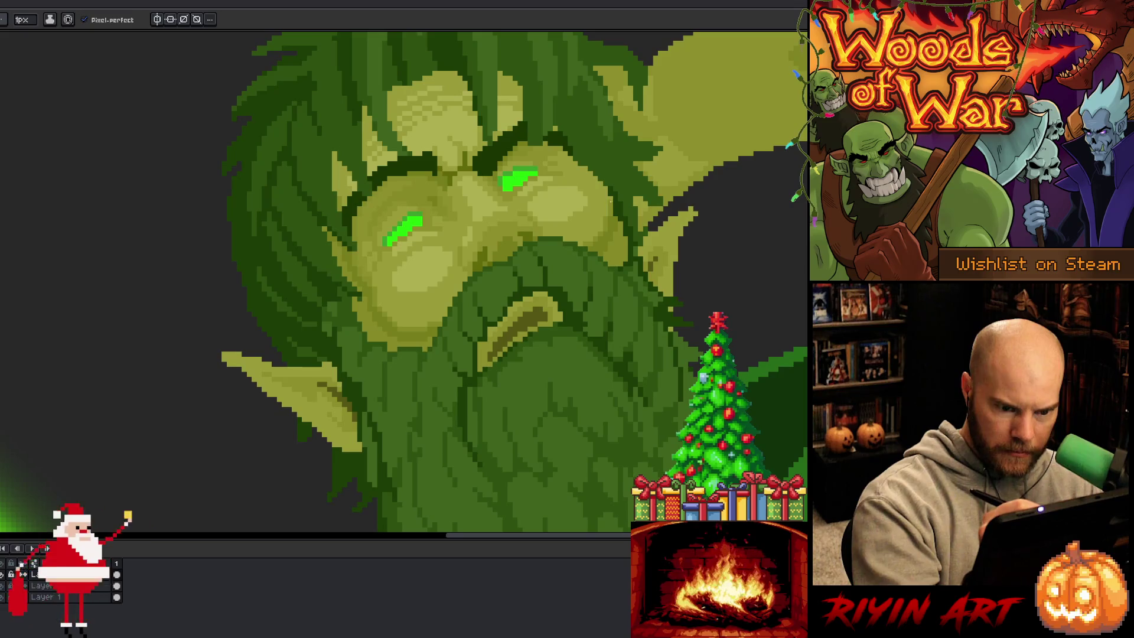
key(alt)
alt+click(569, 194)
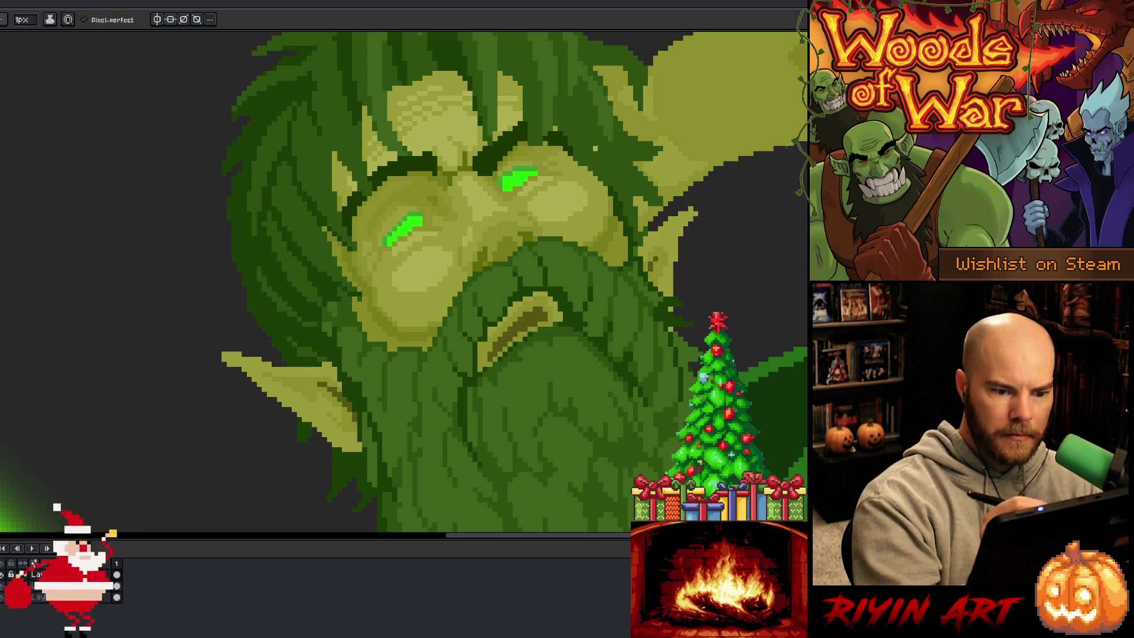
alt+click(597, 177)
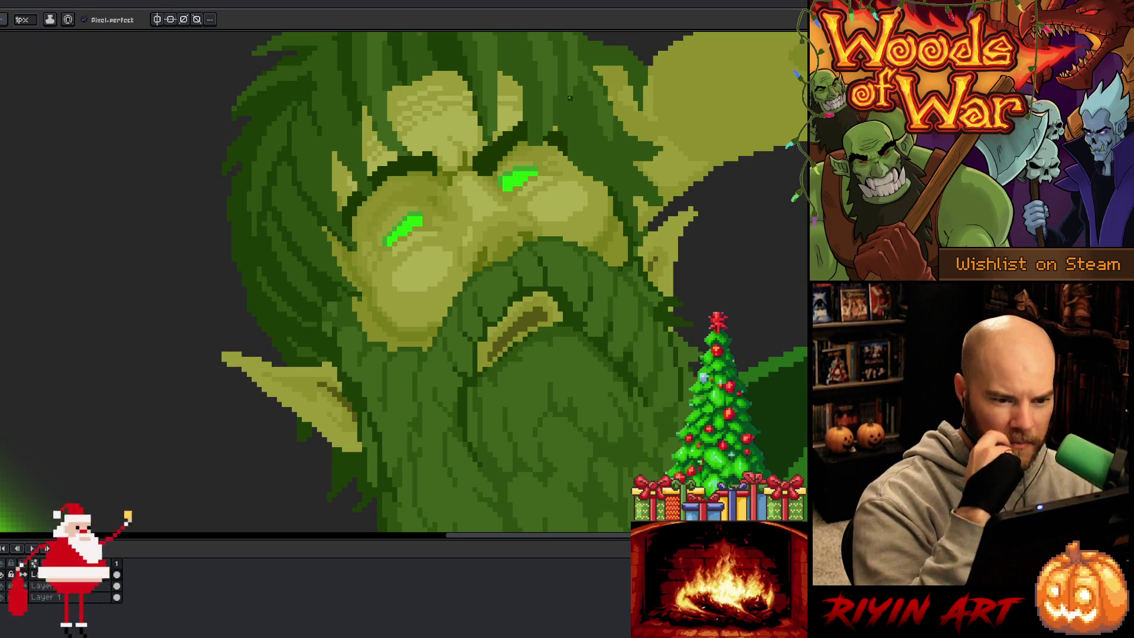
alt+click(561, 115)
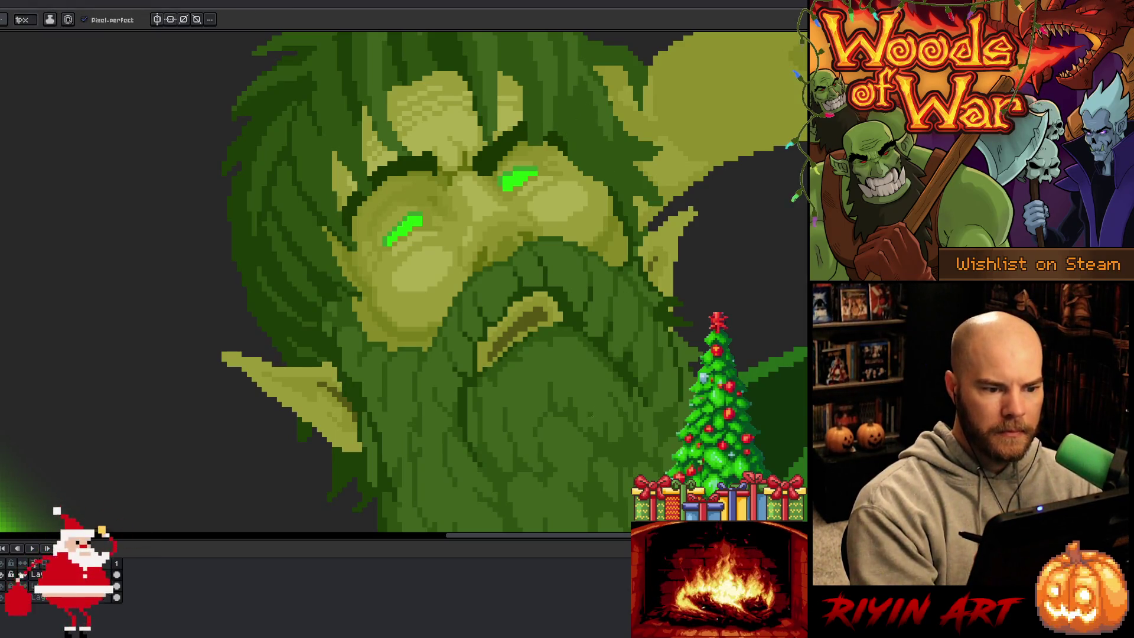
alt+click(431, 153)
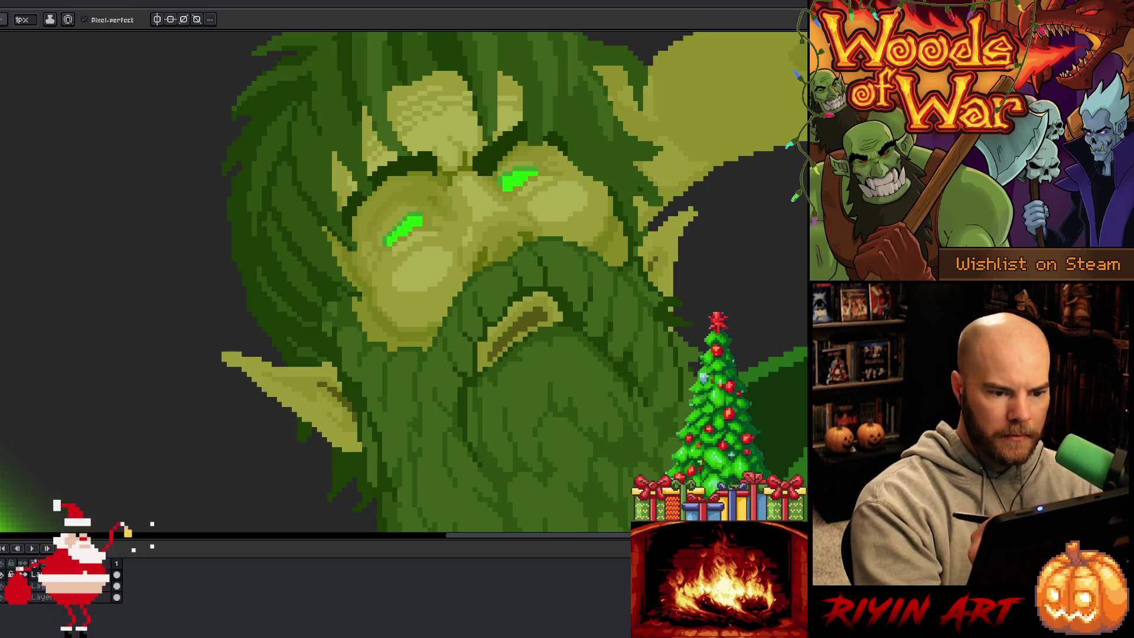
alt+click(655, 262)
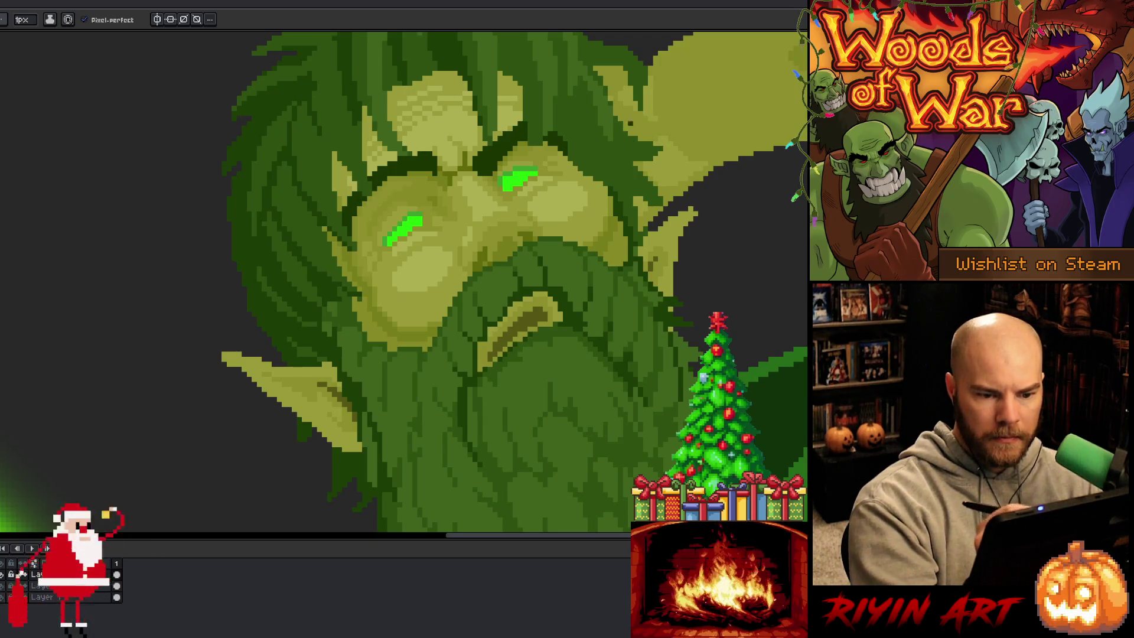
alt+click(638, 237)
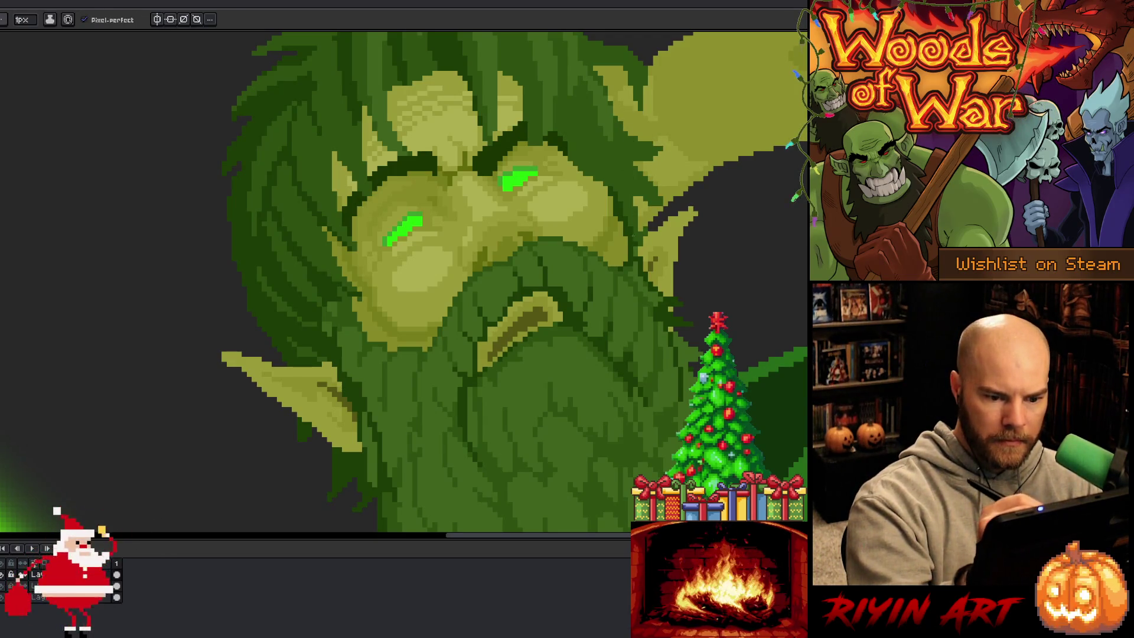
alt+click(617, 206)
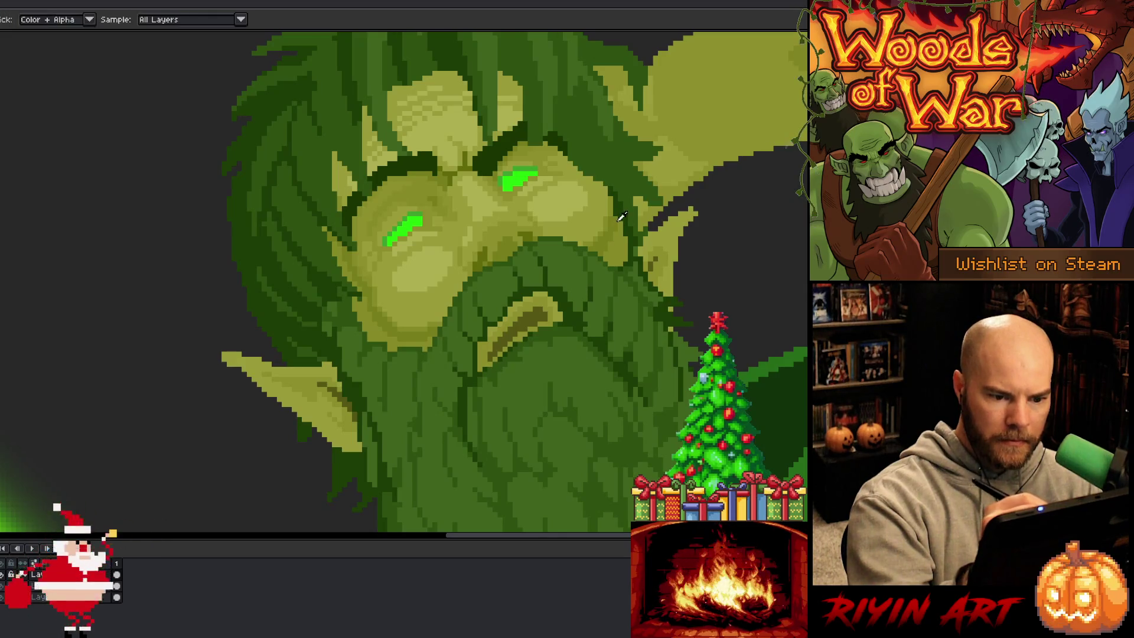
alt+click(617, 183)
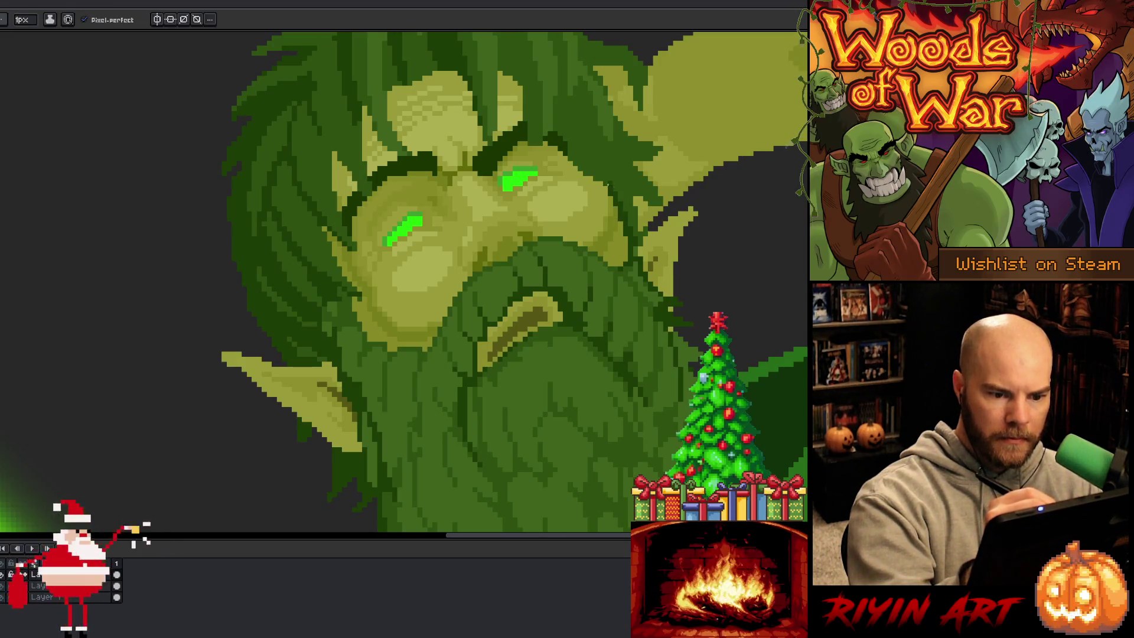
alt+click(610, 185)
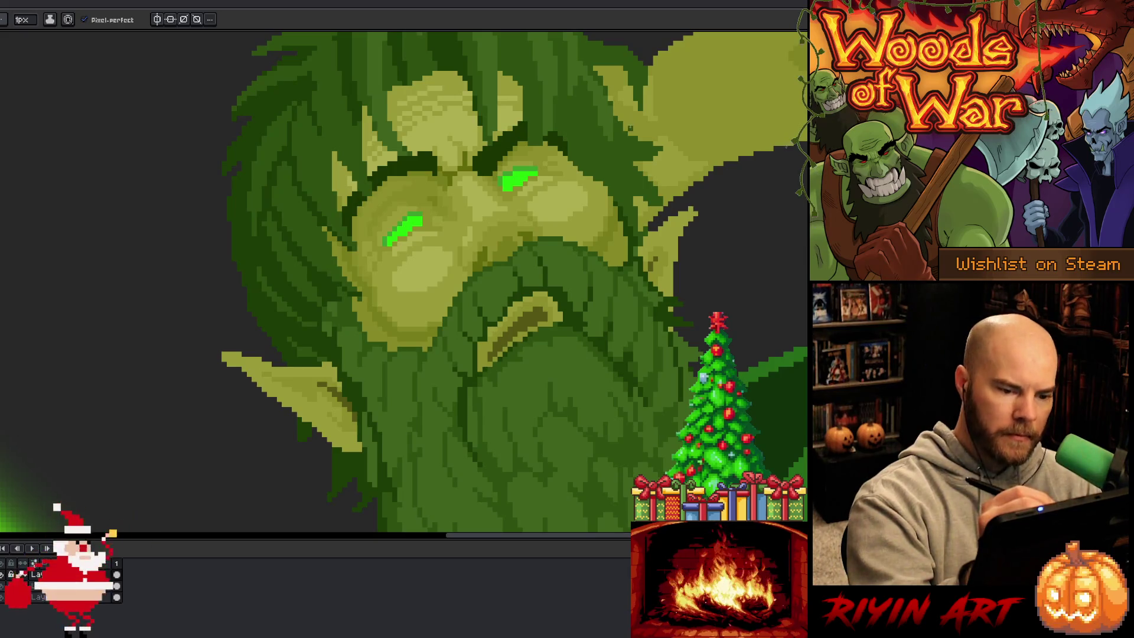
alt+click(358, 260)
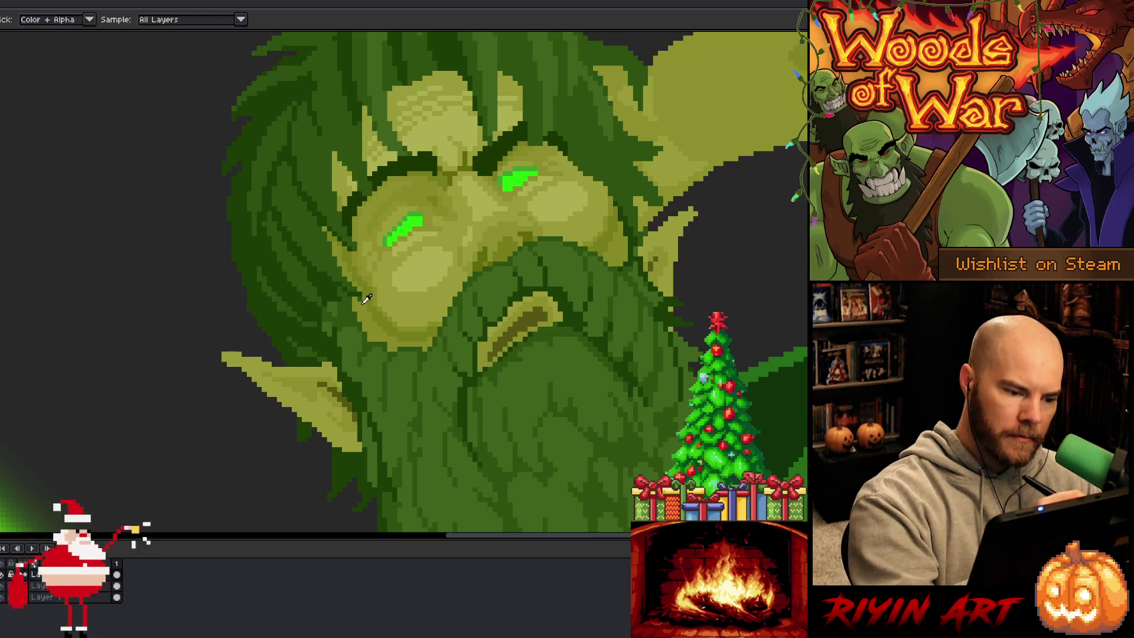
alt+click(347, 290)
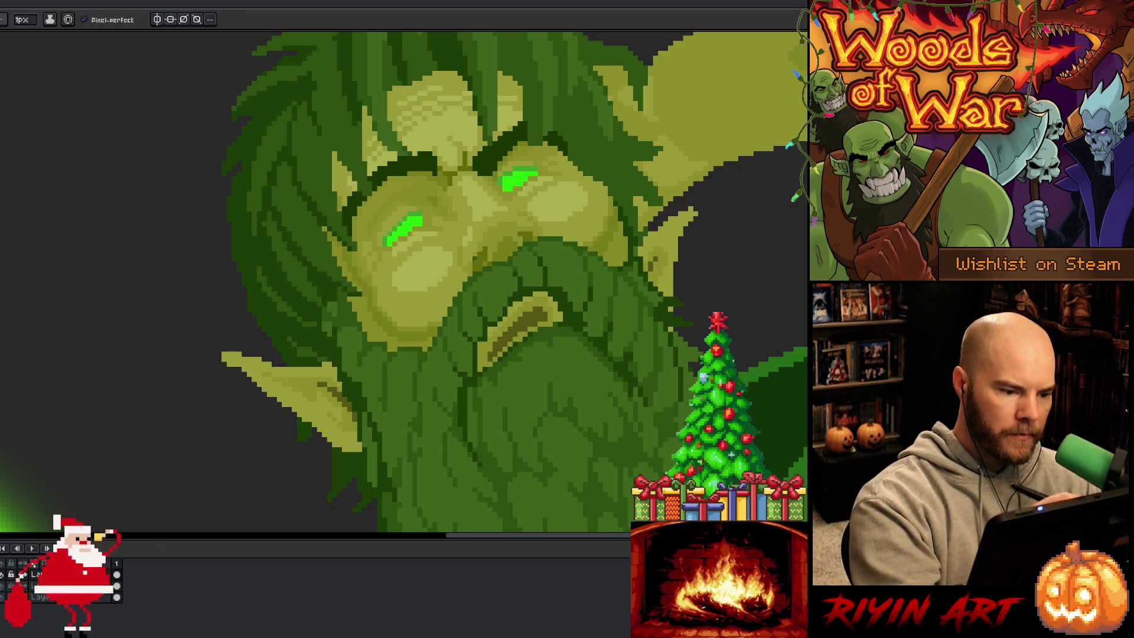
- Zoom out to the full two-elf canvas, then zoom back in on the right elf's head and raised arm
scroll(613, 333, down, 5)
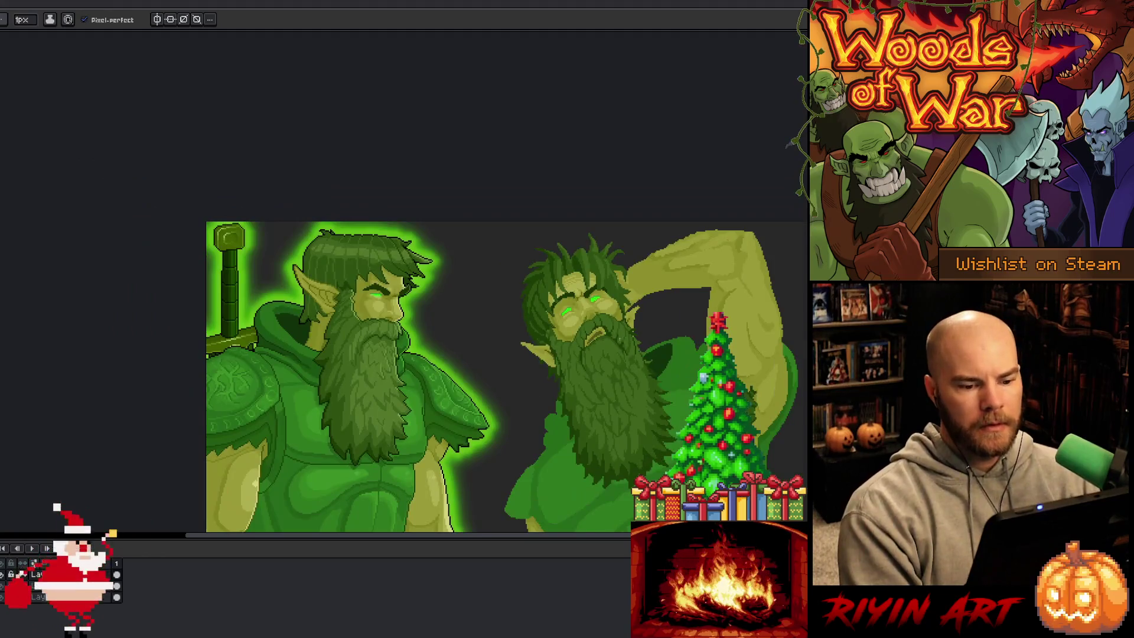
scroll(624, 356, down, 1)
drag(624, 356, 501, 343)
scroll(535, 304, up, 3)
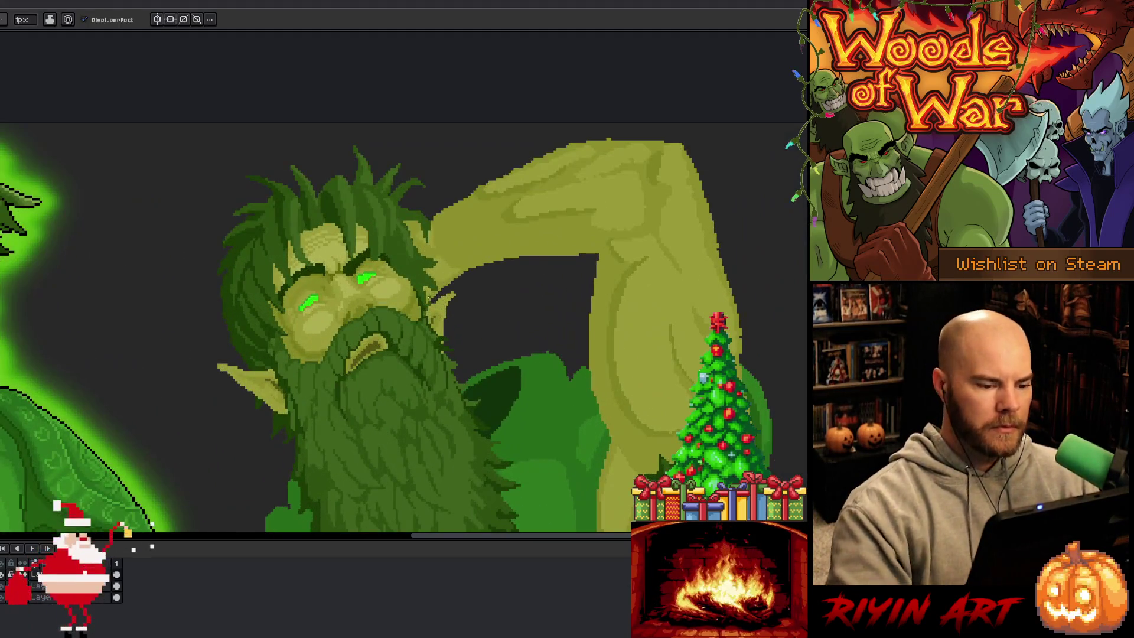
scroll(384, 264, up, 3)
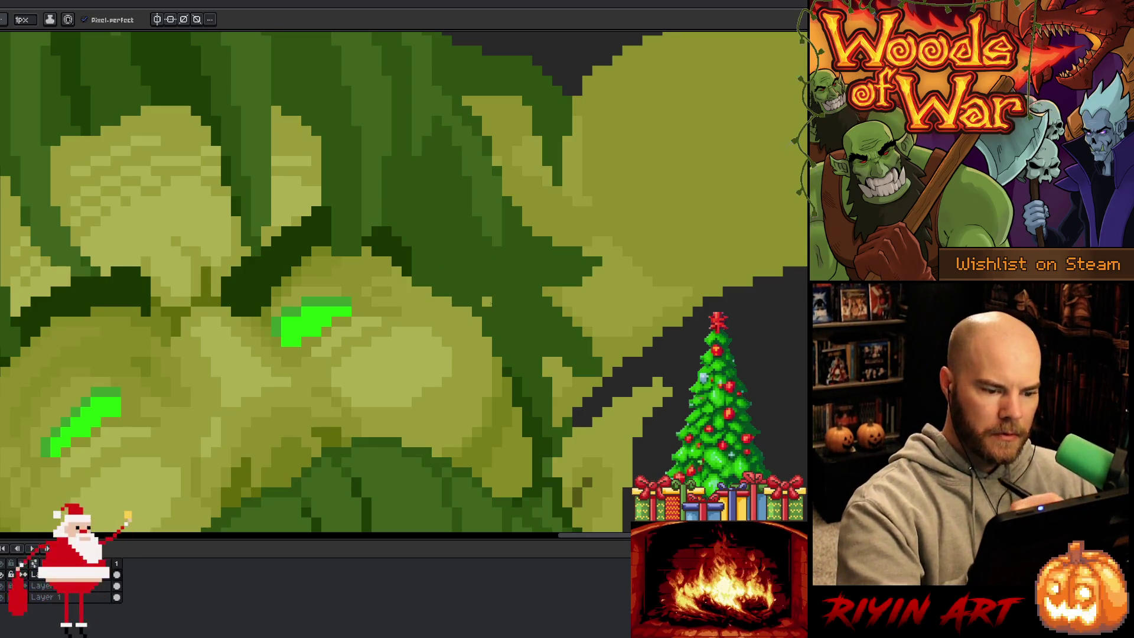
scroll(543, 346, down, 5)
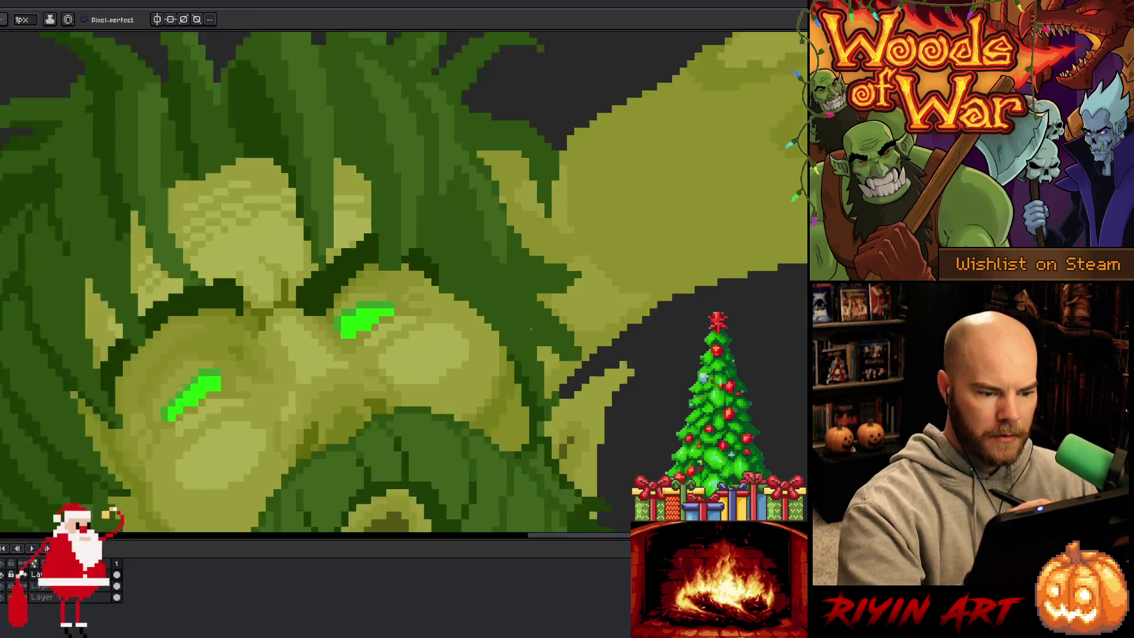
scroll(590, 371, up, 3)
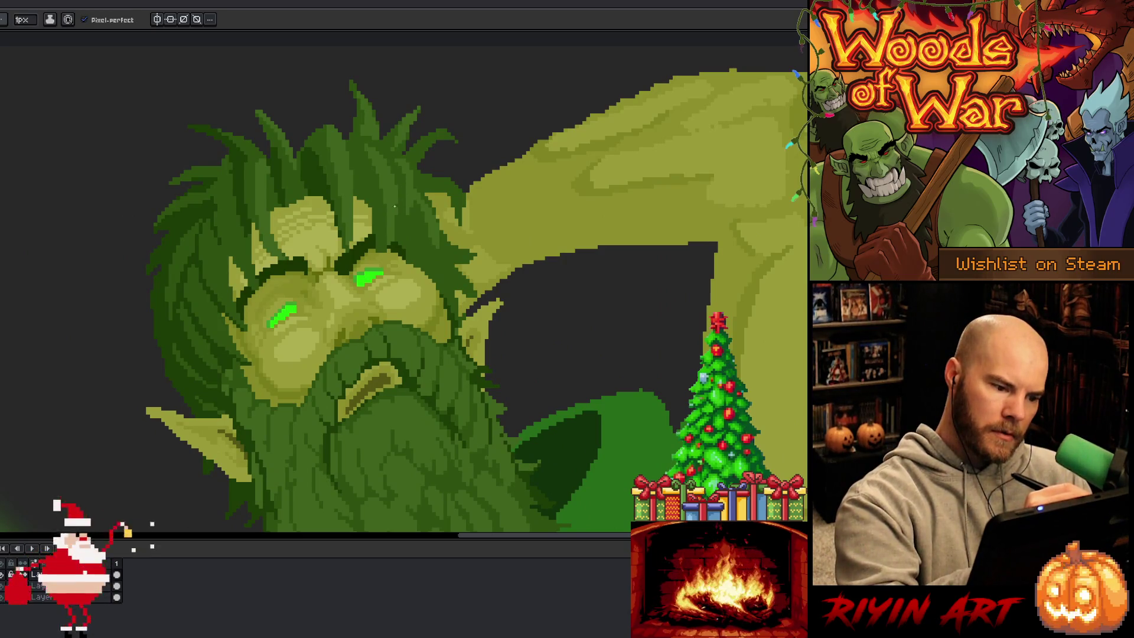
key(m)
mouse_move(403, 243)
mouse_down()
mouse_move(447, 294)
mouse_move(452, 326)
mouse_move(403, 243)
mouse_up()
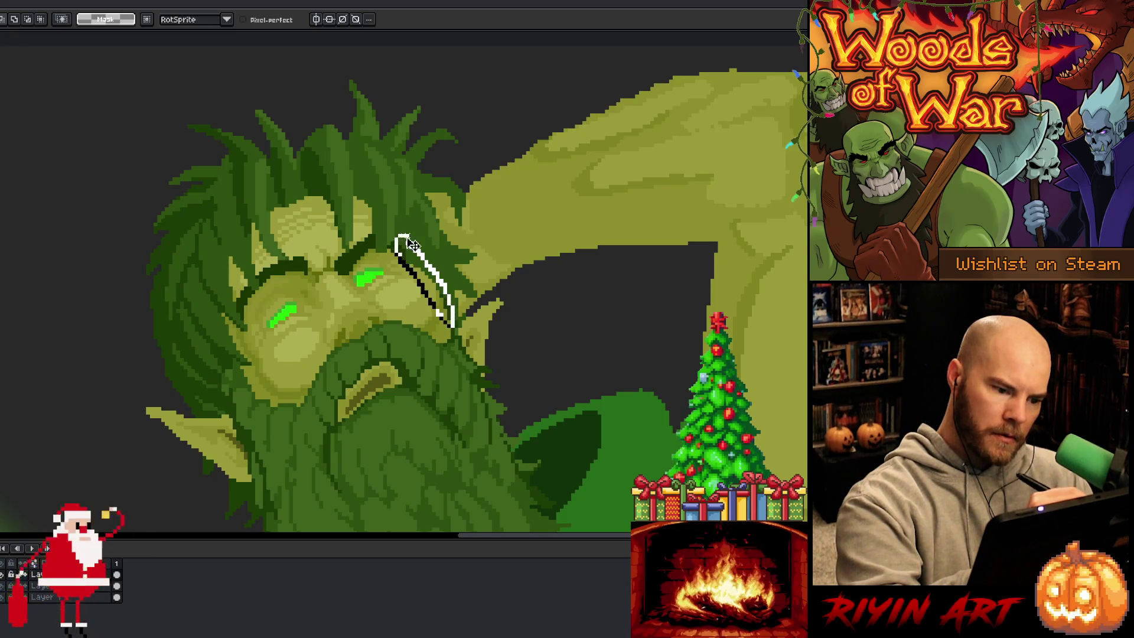
- Lasso the face sliver beside the right eye, nudge it slightly left, and commit the move
click(429, 297)
drag(429, 296, 421, 293)
key(Return)
key(ctrl+d)
key(g)
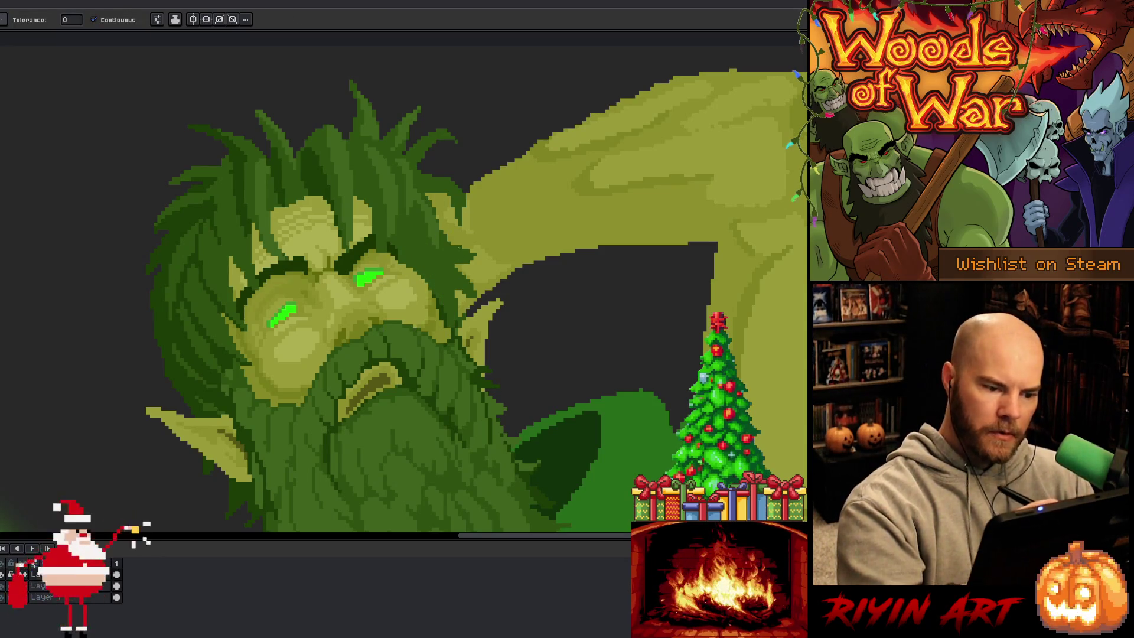
key(b)
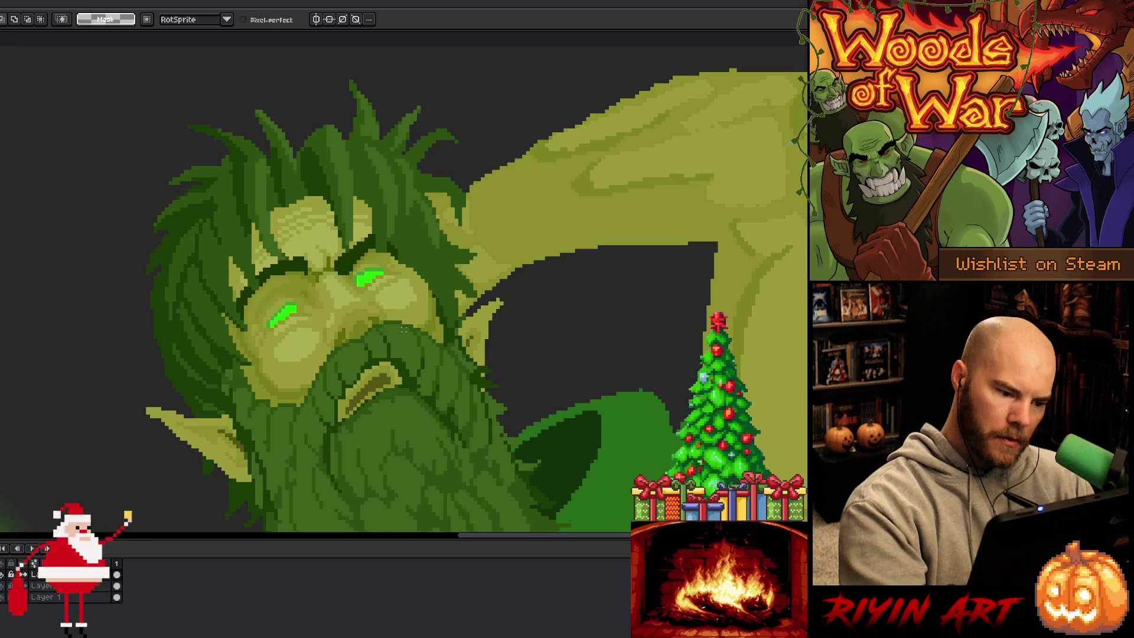
drag(418, 296, 445, 262)
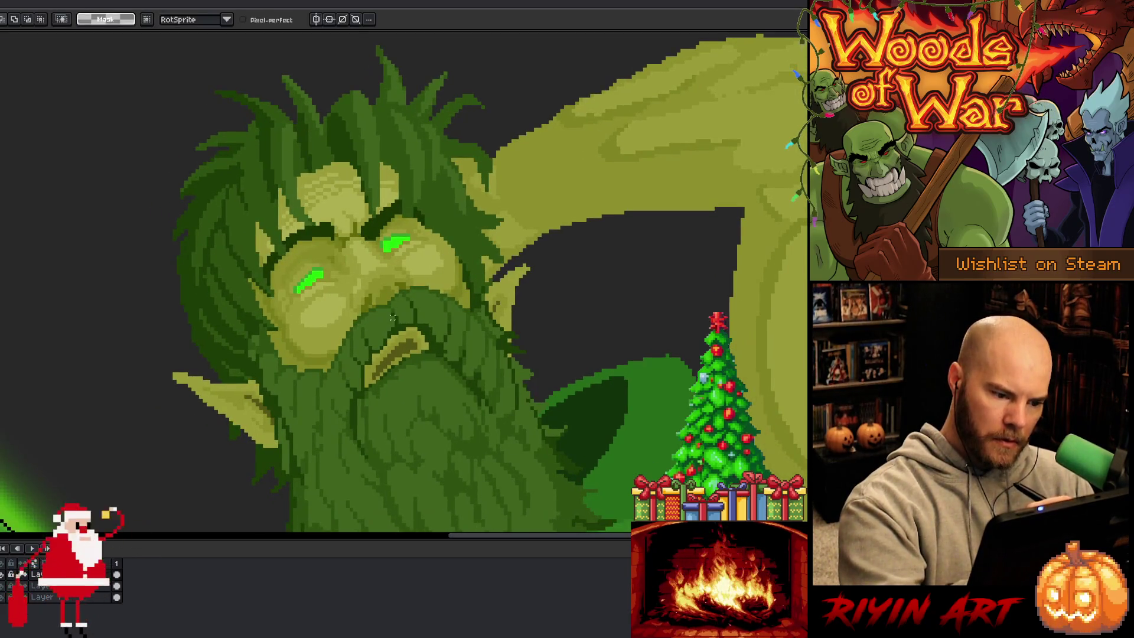
- Shift the selected mouth and beard area one pixel right and down, filling the stray dark beard line green
mouse_move(388, 313)
mouse_down()
mouse_move(406, 299)
mouse_move(430, 303)
mouse_move(475, 348)
mouse_move(450, 391)
mouse_move(369, 421)
mouse_move(334, 361)
mouse_move(402, 308)
mouse_up()
drag(437, 385, 440, 388)
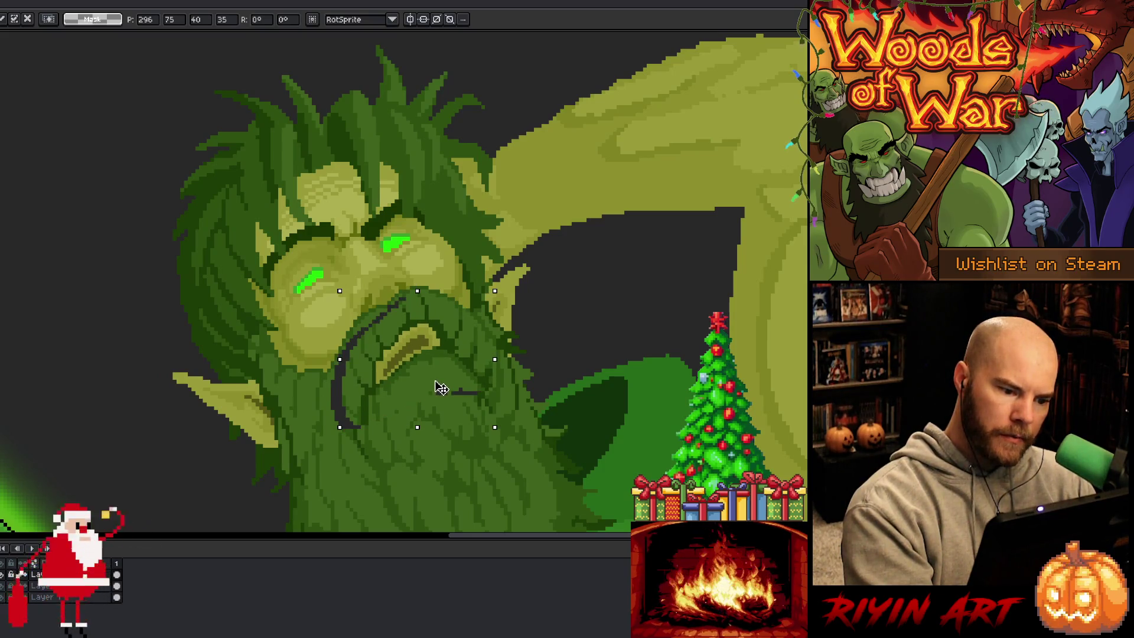
key(ctrl+d)
key(b)
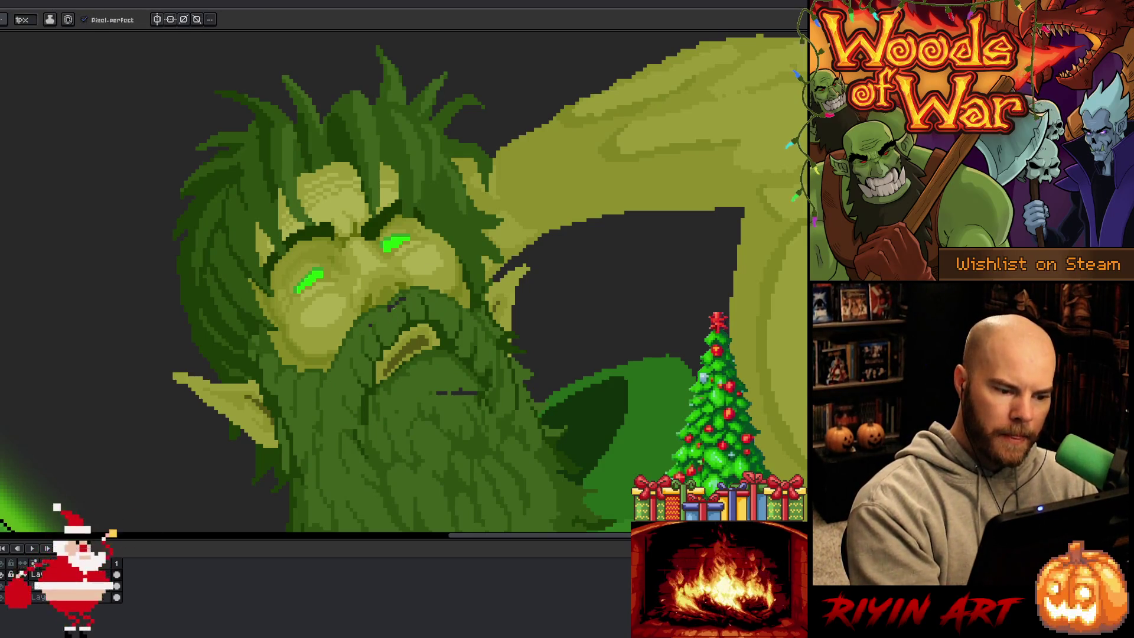
key(g)
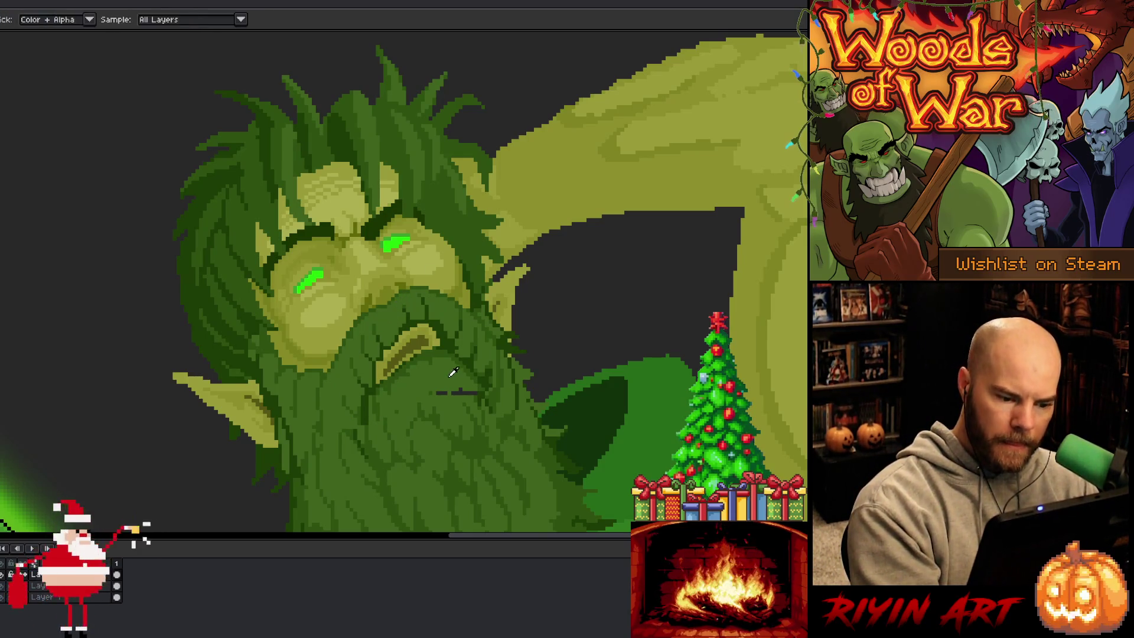
click(449, 392)
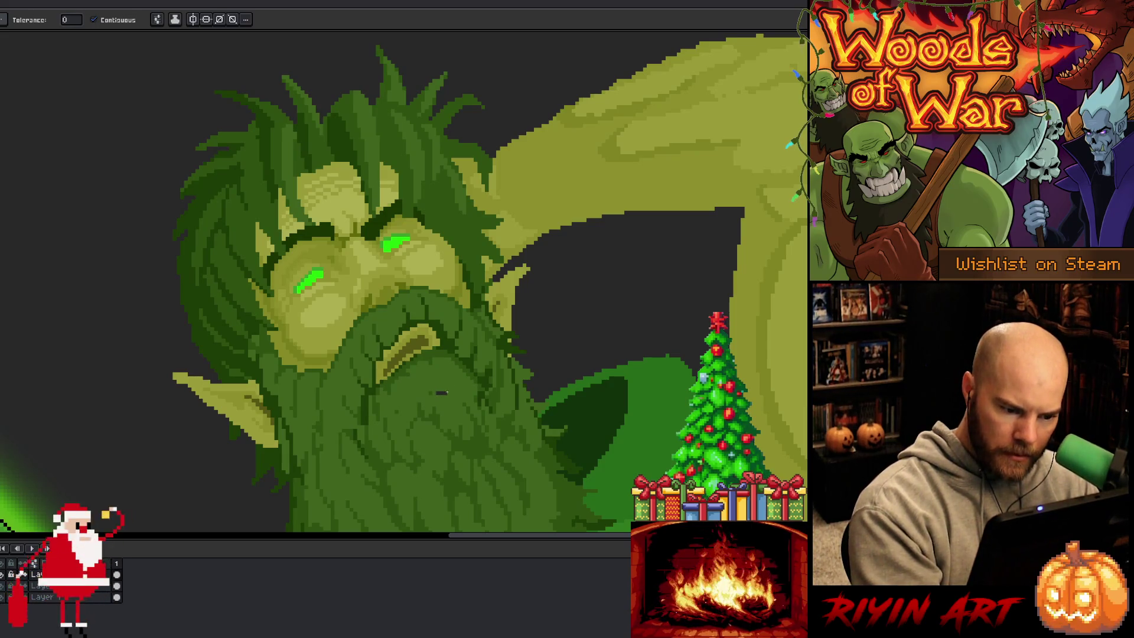
key(b)
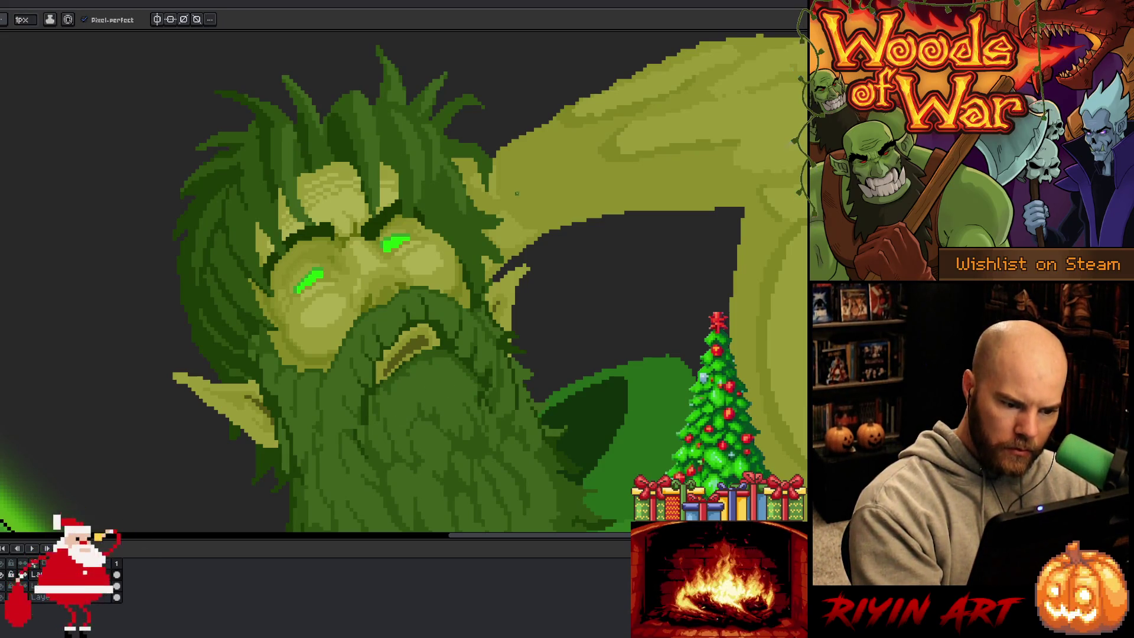
- Sample several beard and face shades from the surrounding artwork to paint with
key(i)
key(b)
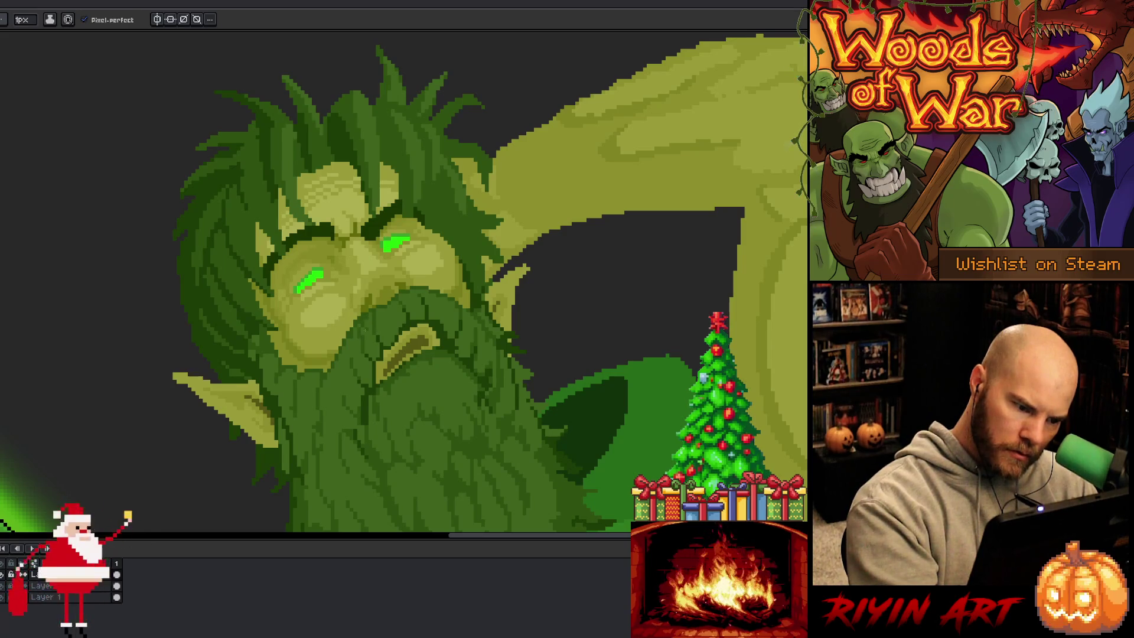
alt+click(354, 347)
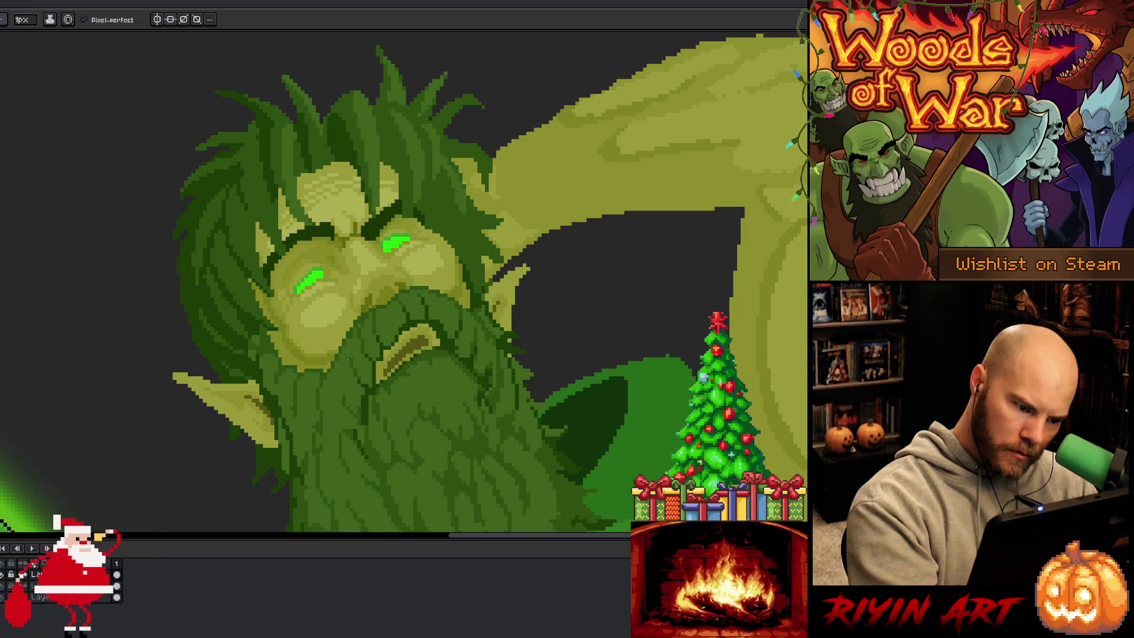
alt+click(343, 390)
alt+click(337, 414)
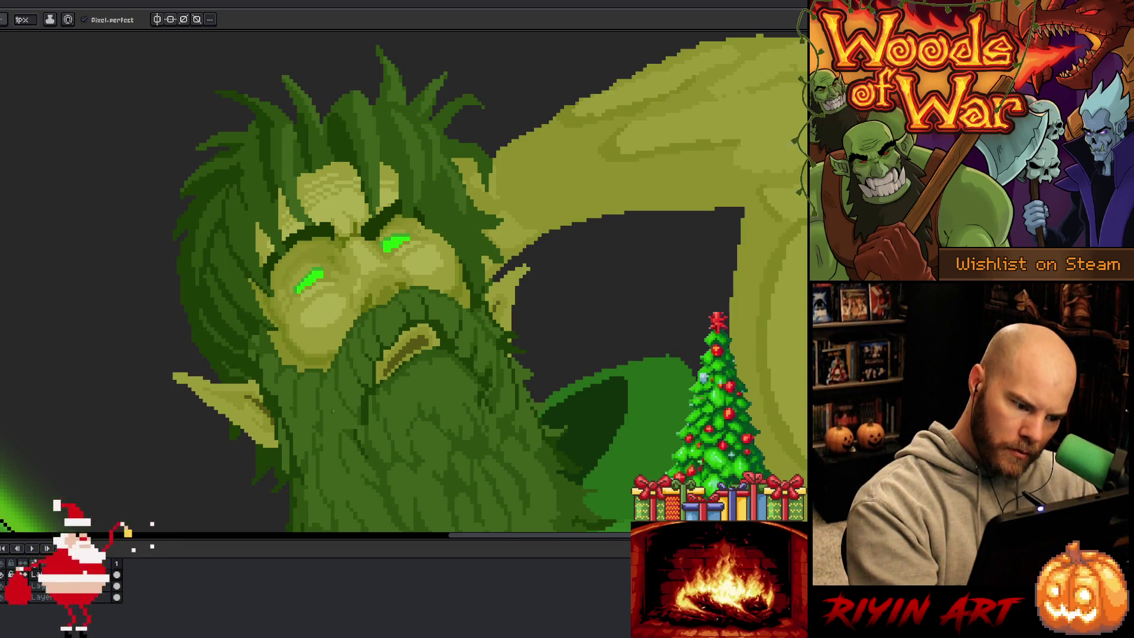
alt+click(349, 418)
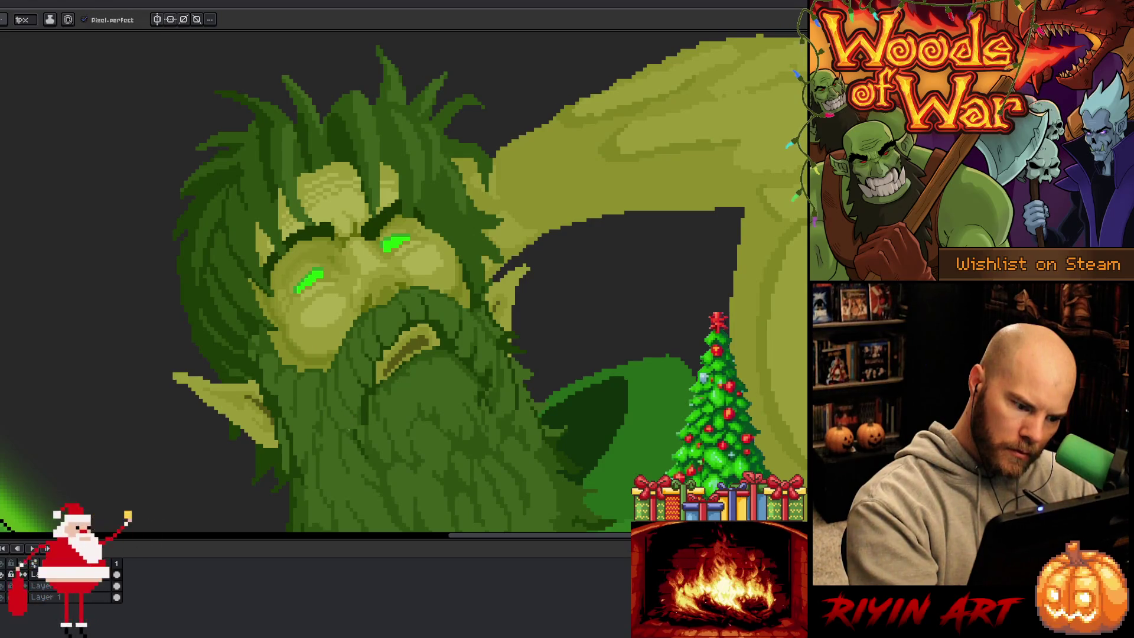
alt+click(335, 414)
alt+click(324, 413)
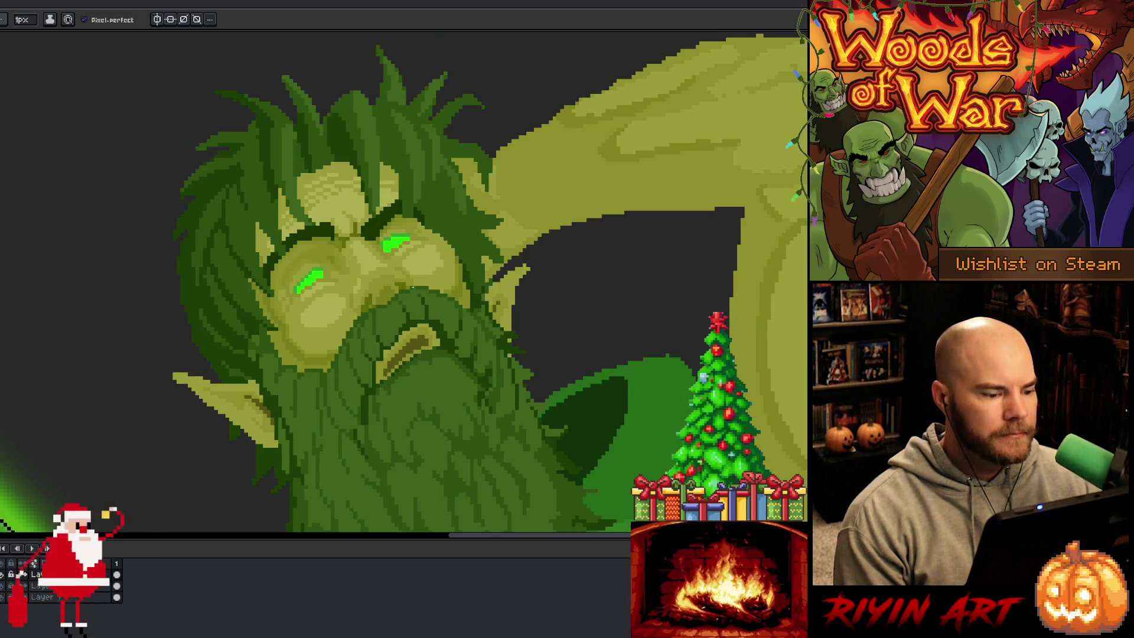
- Zoom out to check the whole two-elf scene, then recentre and zoom in on the right elf's beard
scroll(377, 267, down, 4)
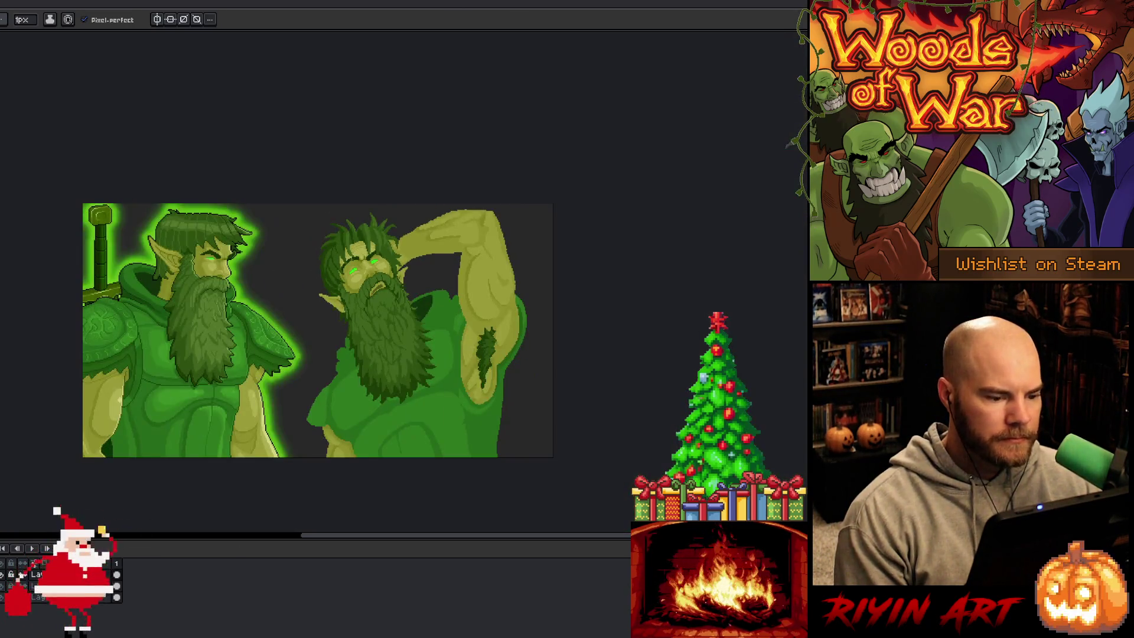
scroll(354, 275, up, 2)
scroll(425, 331, down, 1)
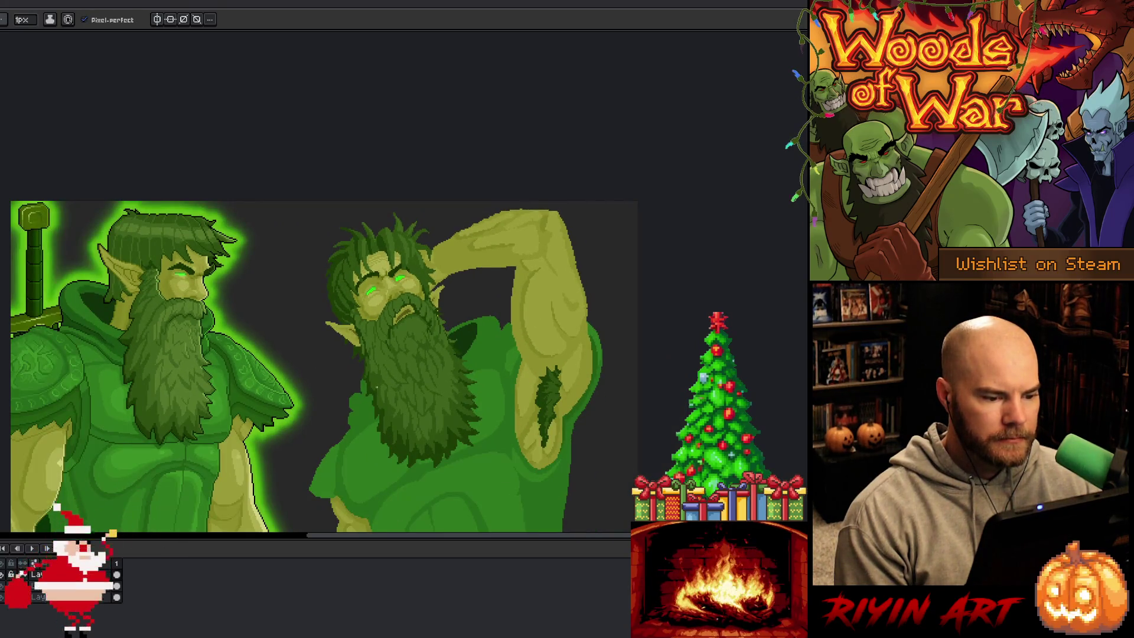
scroll(376, 385, up, 1)
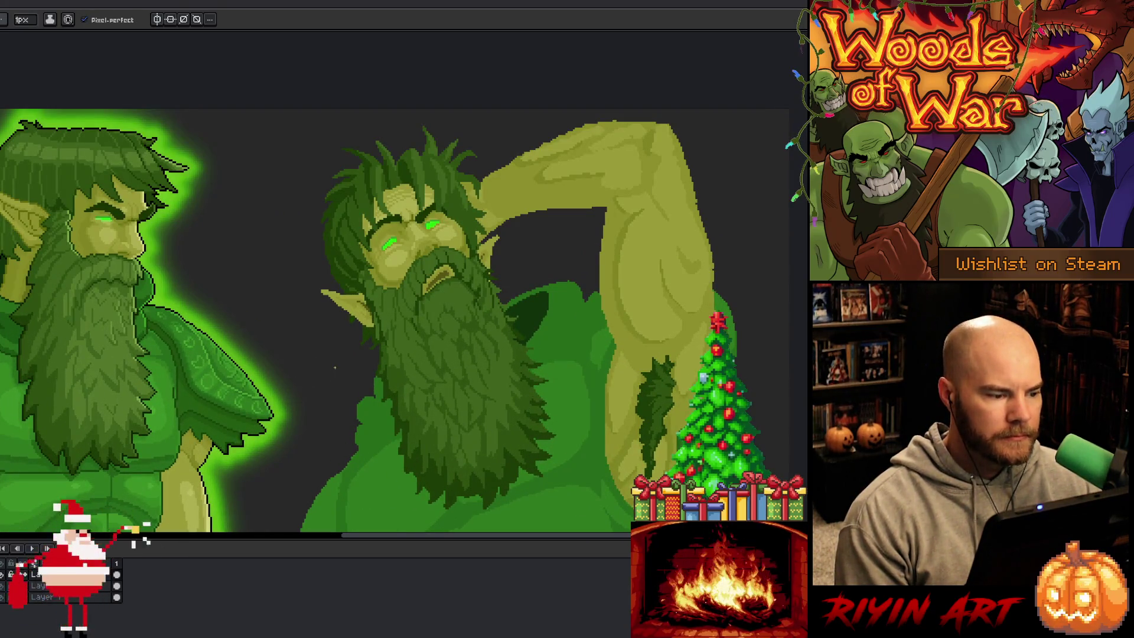
scroll(335, 368, down, 1)
mouse_move(403, 367)
mouse_down()
mouse_move(410, 357)
mouse_move(373, 335)
mouse_up()
alt+click(94, 320)
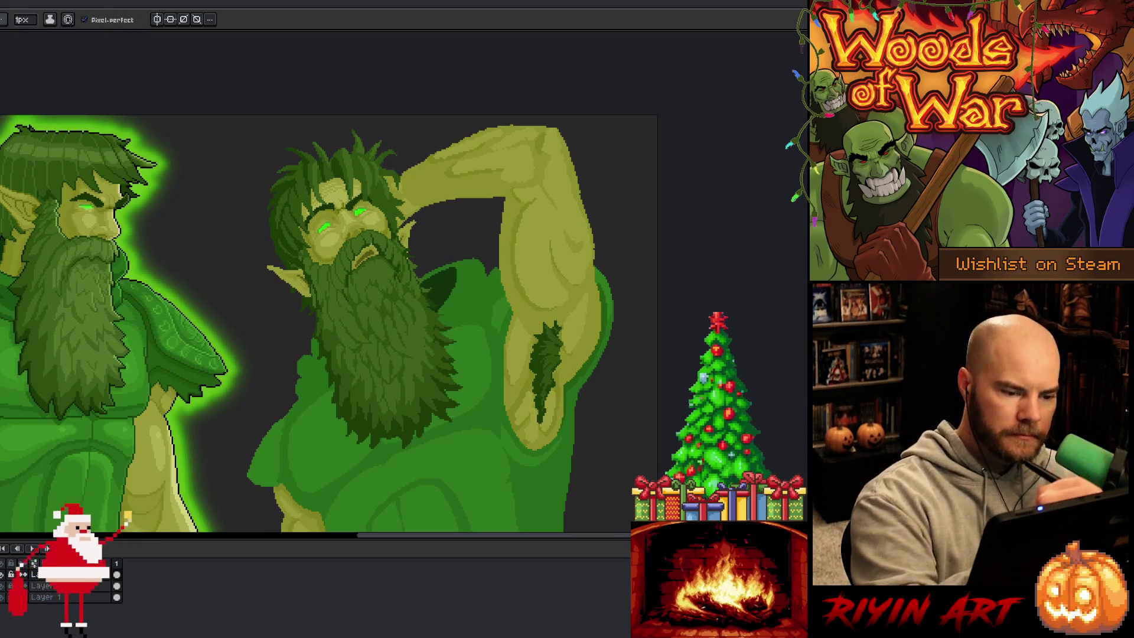
scroll(394, 272, up, 1)
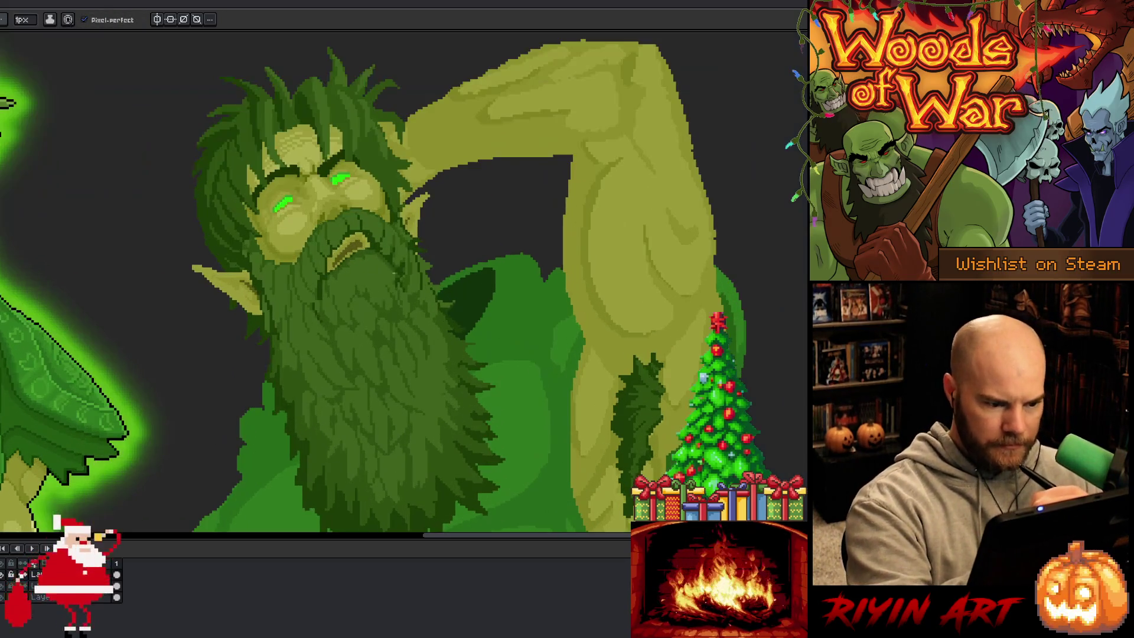
- Lasso the upper middle beard and stretch it taller, wider both ways and up toward the mouth
key(m)
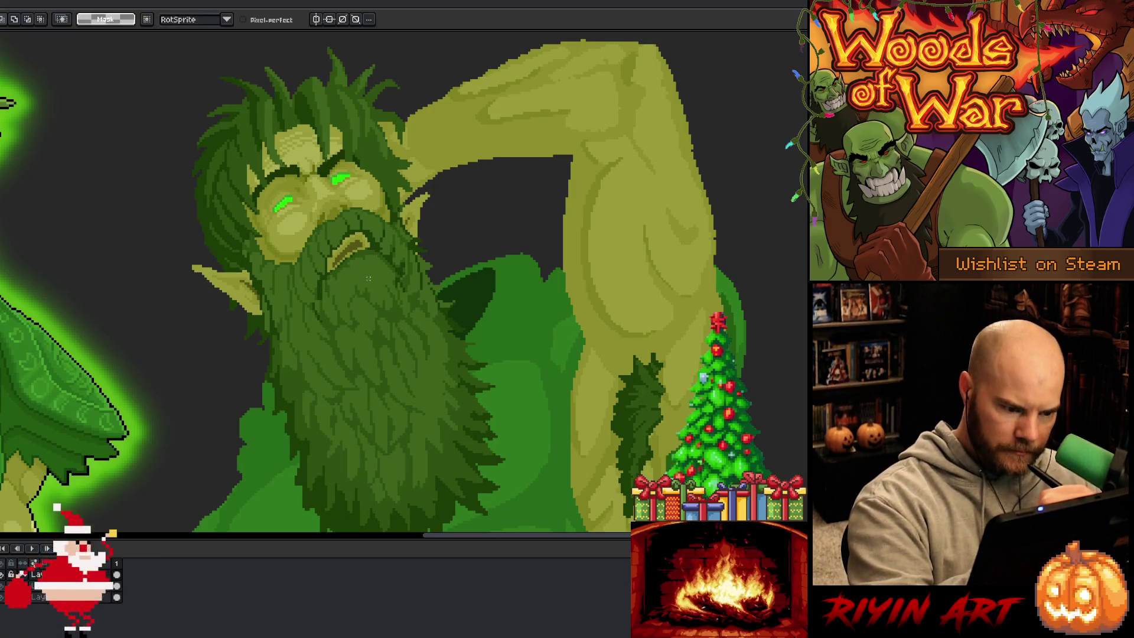
mouse_move(338, 286)
mouse_down()
mouse_move(358, 275)
mouse_move(388, 304)
mouse_up()
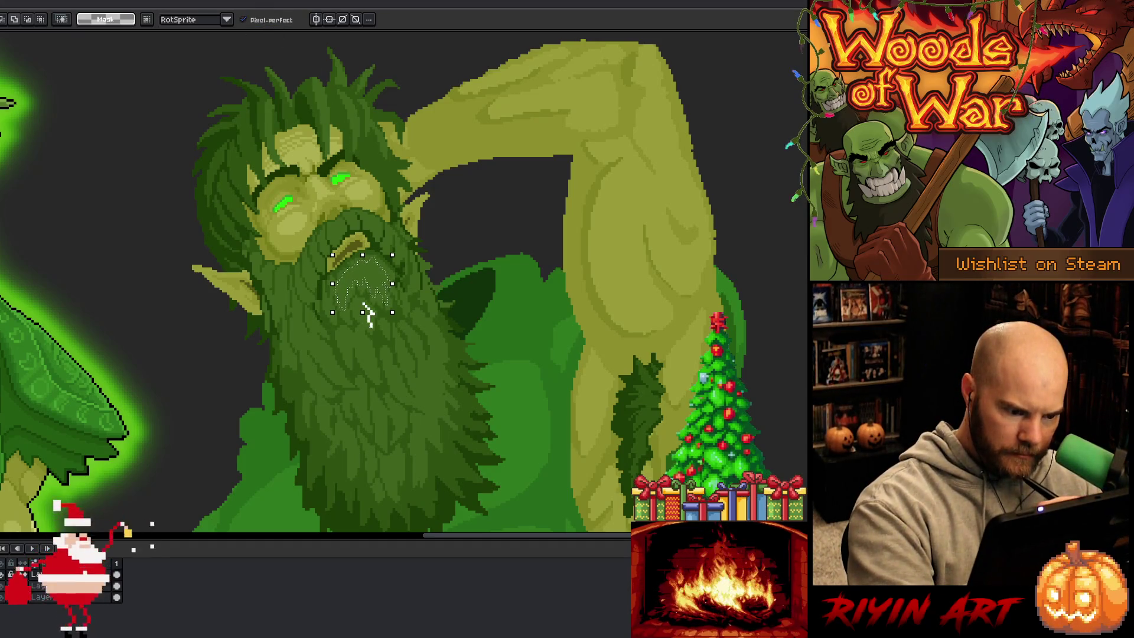
drag(357, 307, 357, 328)
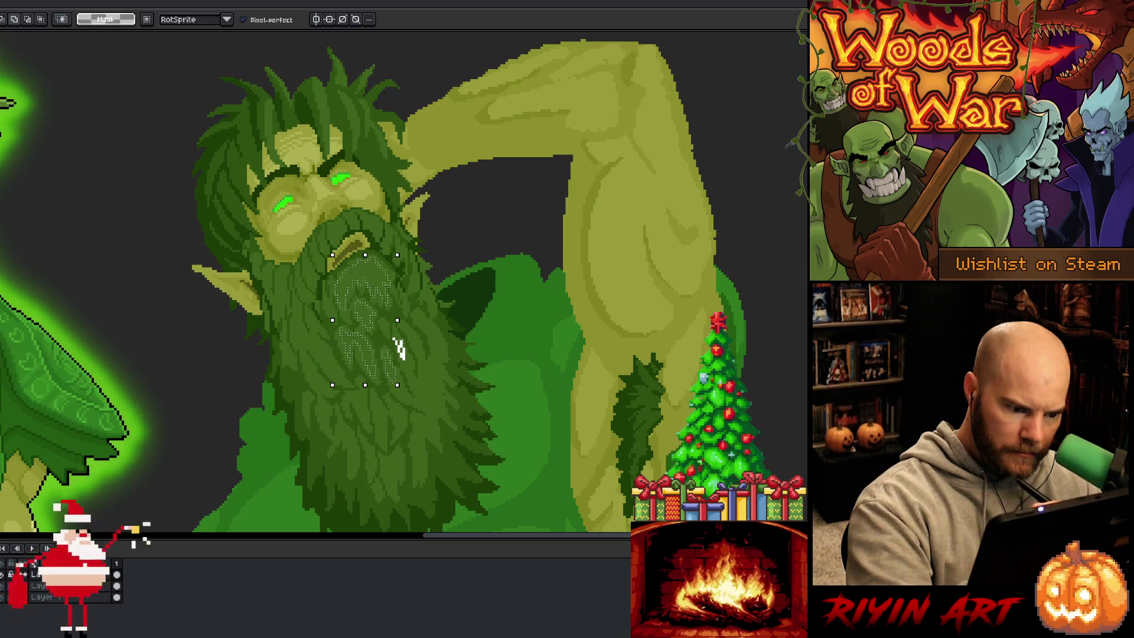
drag(395, 332, 405, 332)
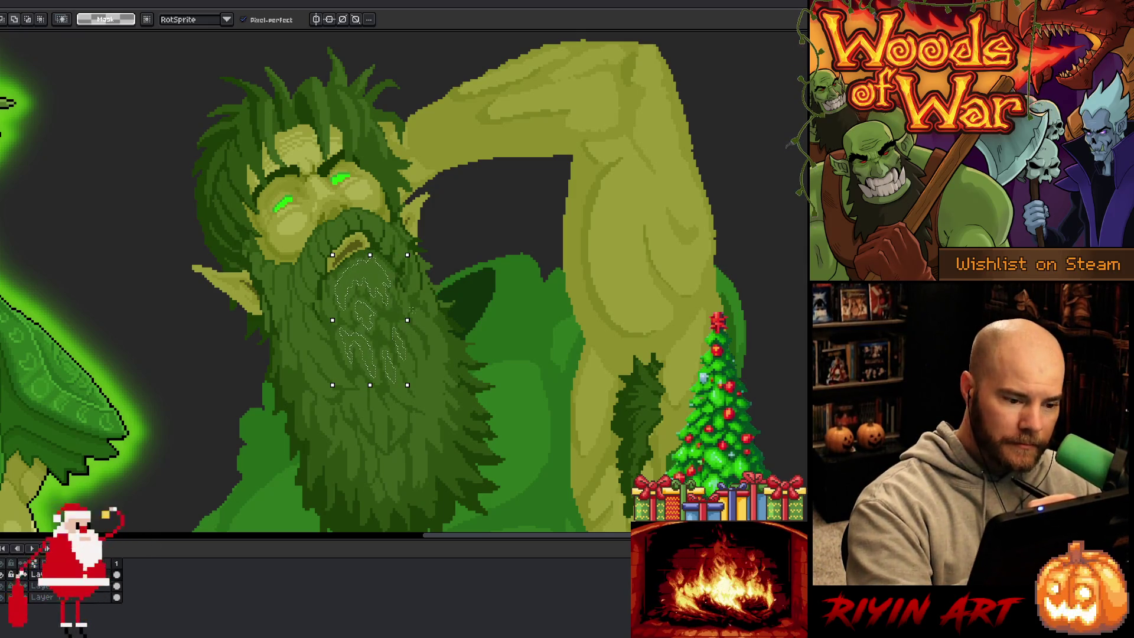
drag(412, 334, 439, 323)
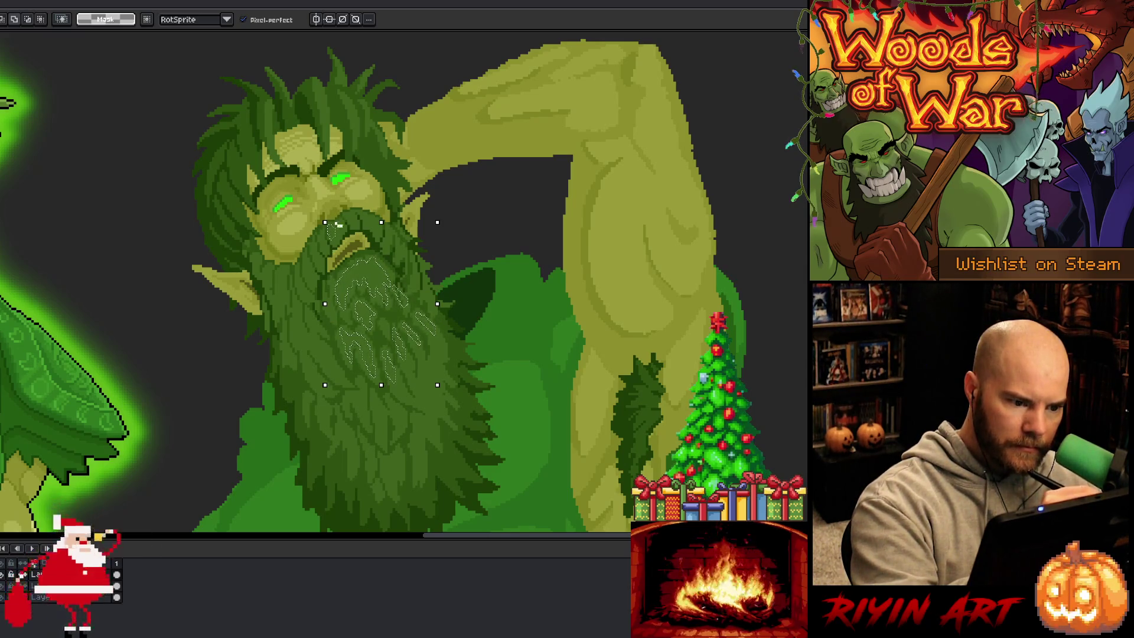
drag(340, 222, 325, 217)
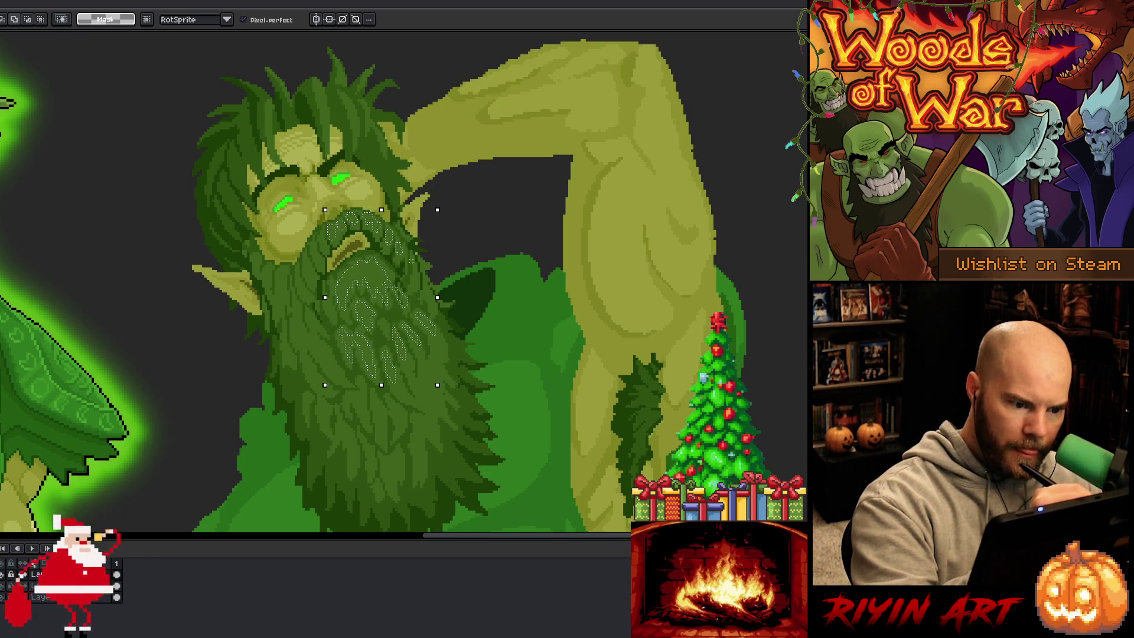
drag(323, 241, 316, 240)
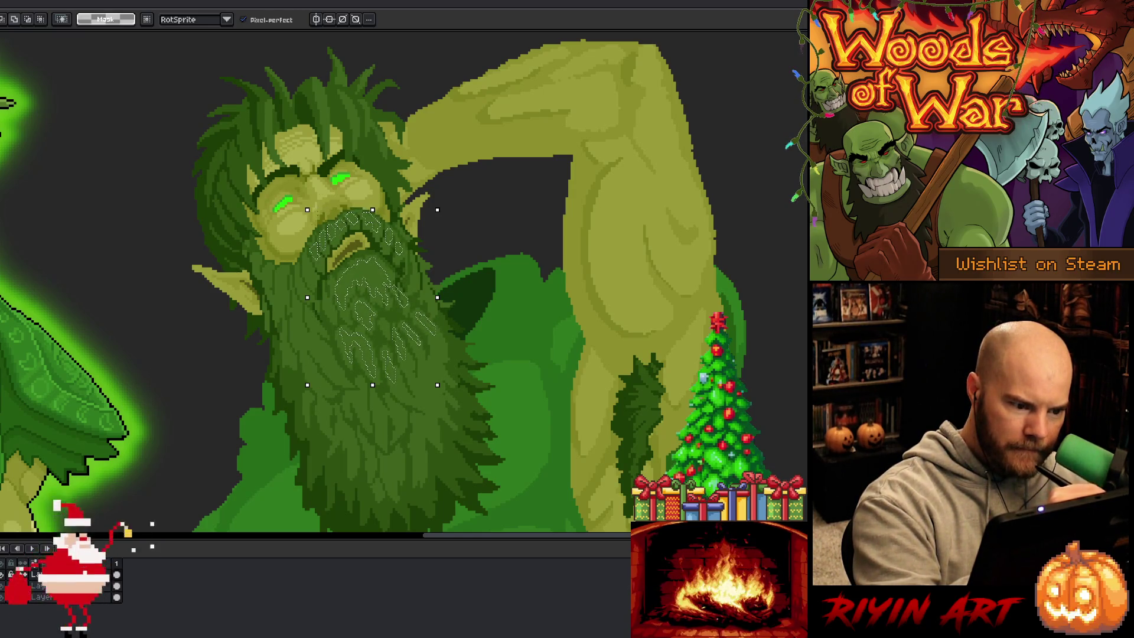
drag(307, 269, 300, 269)
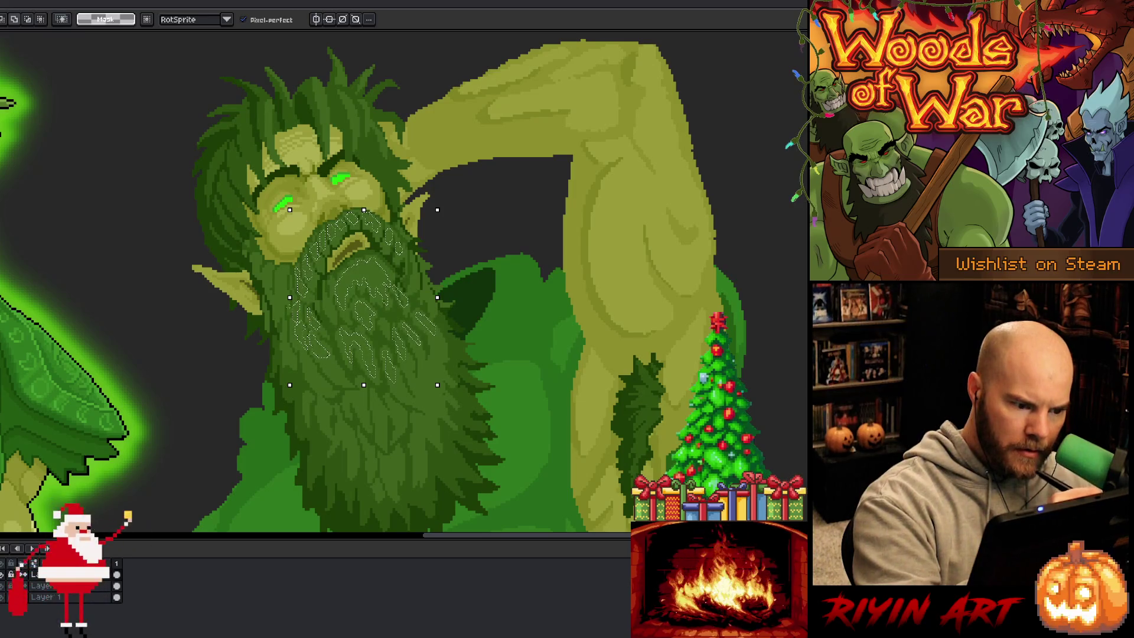
drag(282, 283, 253, 275)
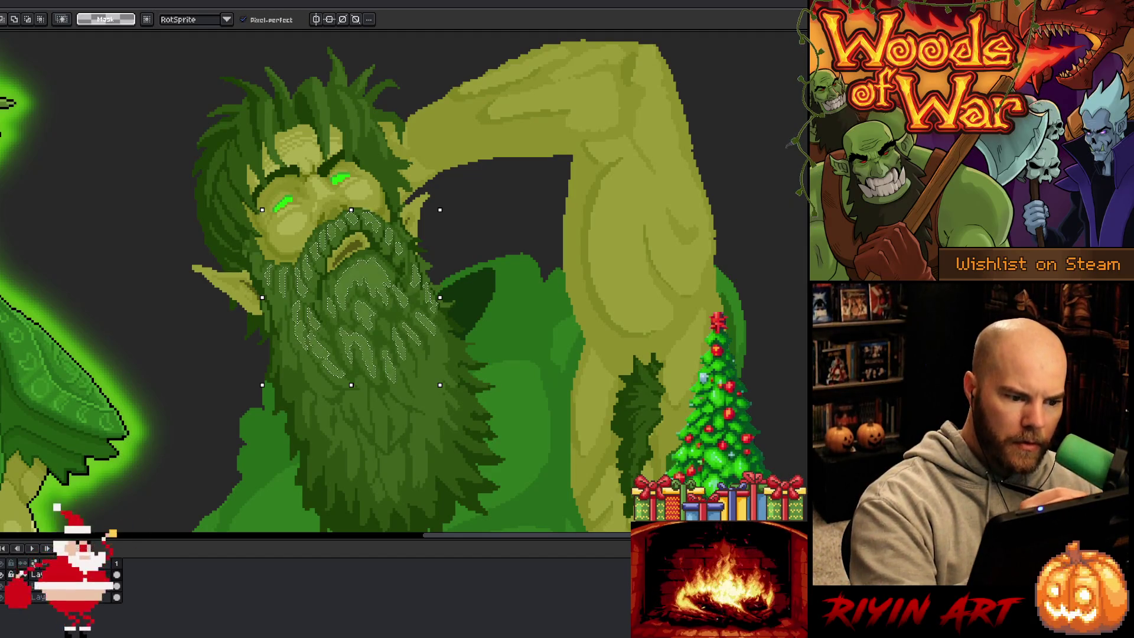
key(ctrl+d)
- With the Pencil, repaint the stretched beard strands using light and dark greens sampled from the beard
key(b)
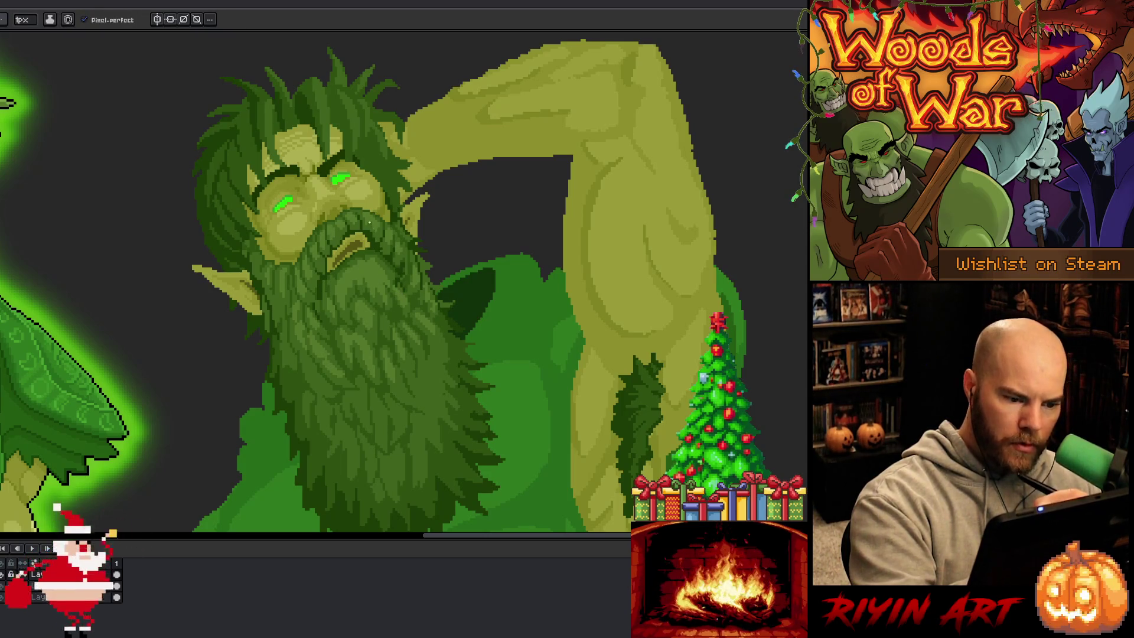
alt+click(431, 359)
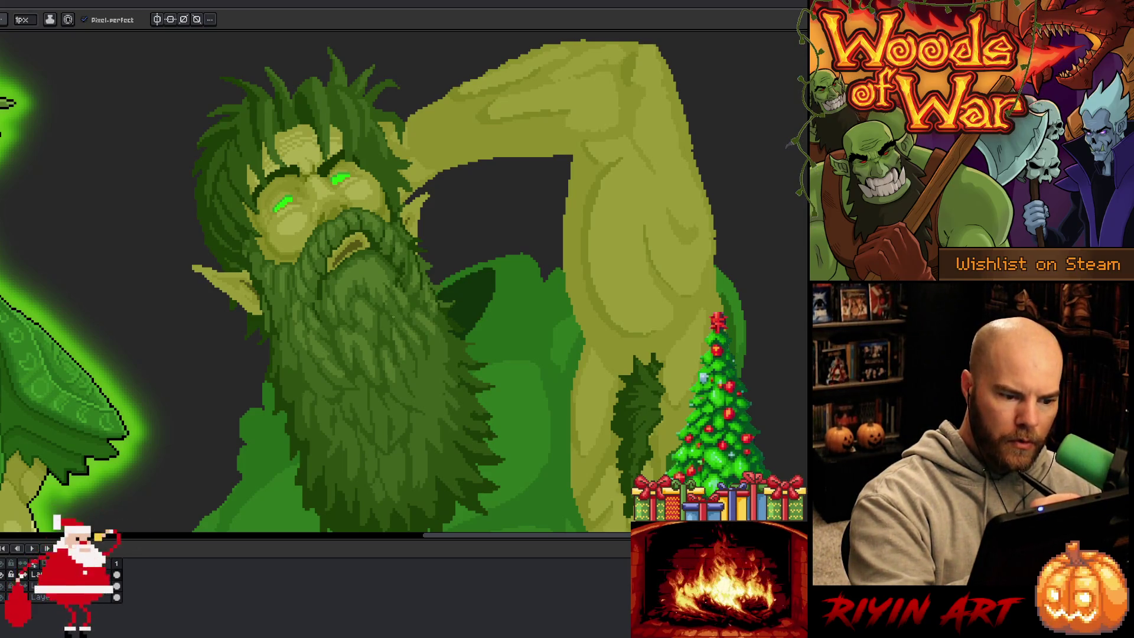
alt+click(394, 316)
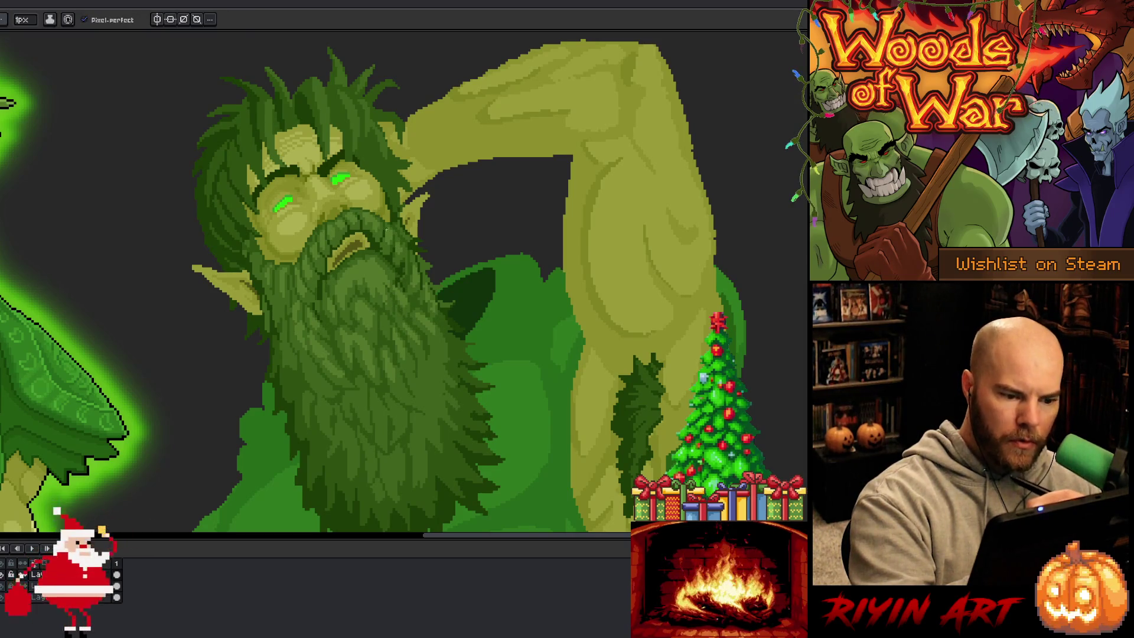
alt+click(397, 310)
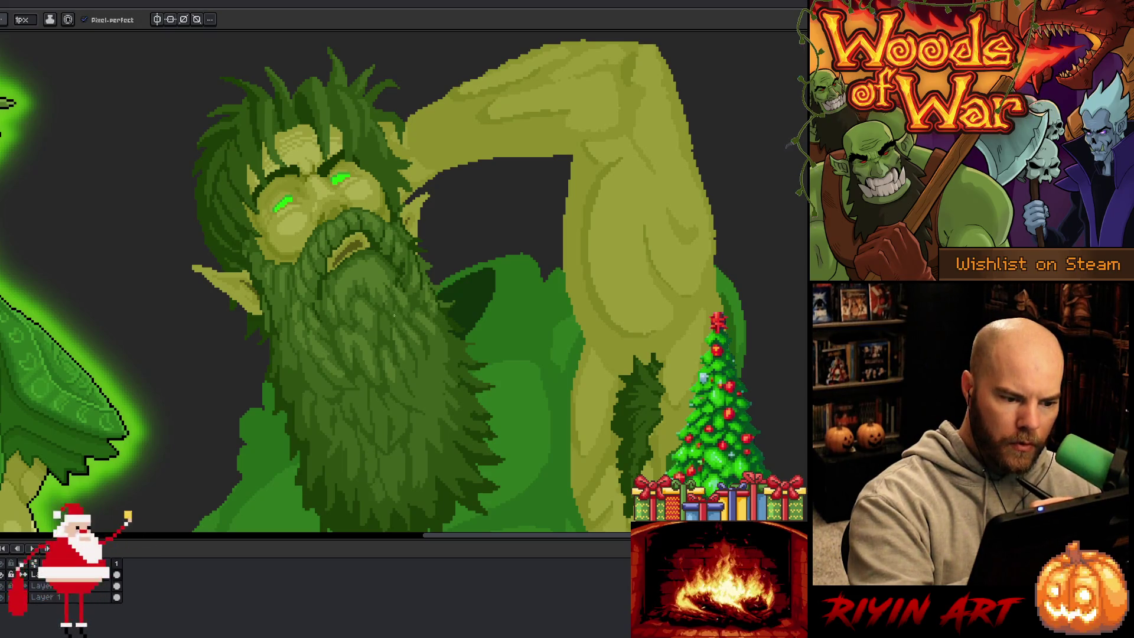
alt+click(427, 349)
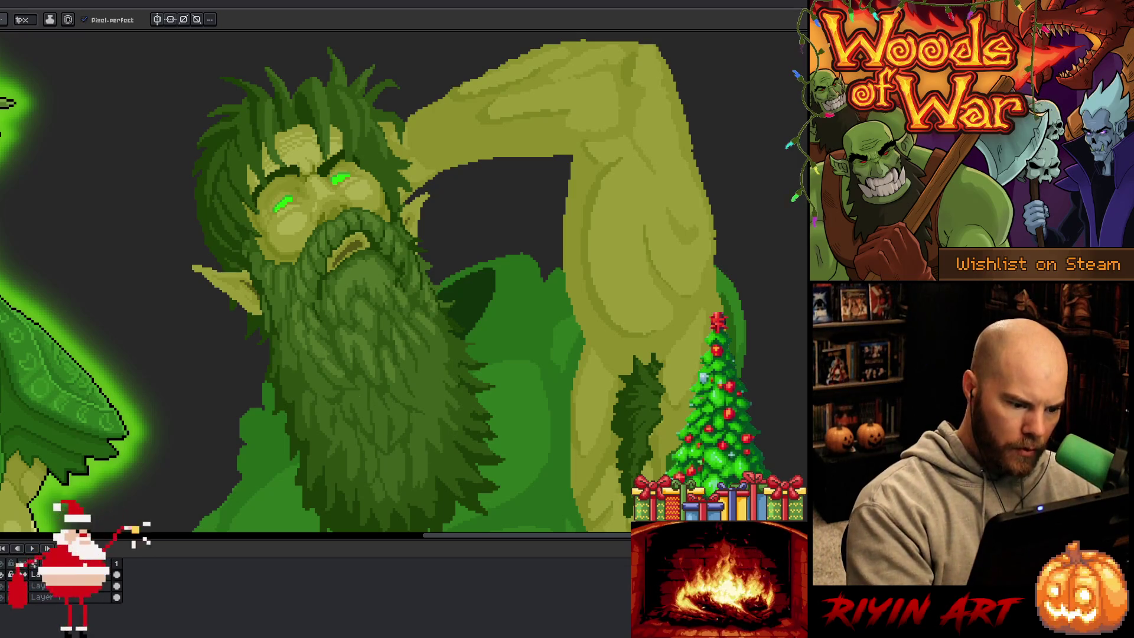
alt+click(310, 372)
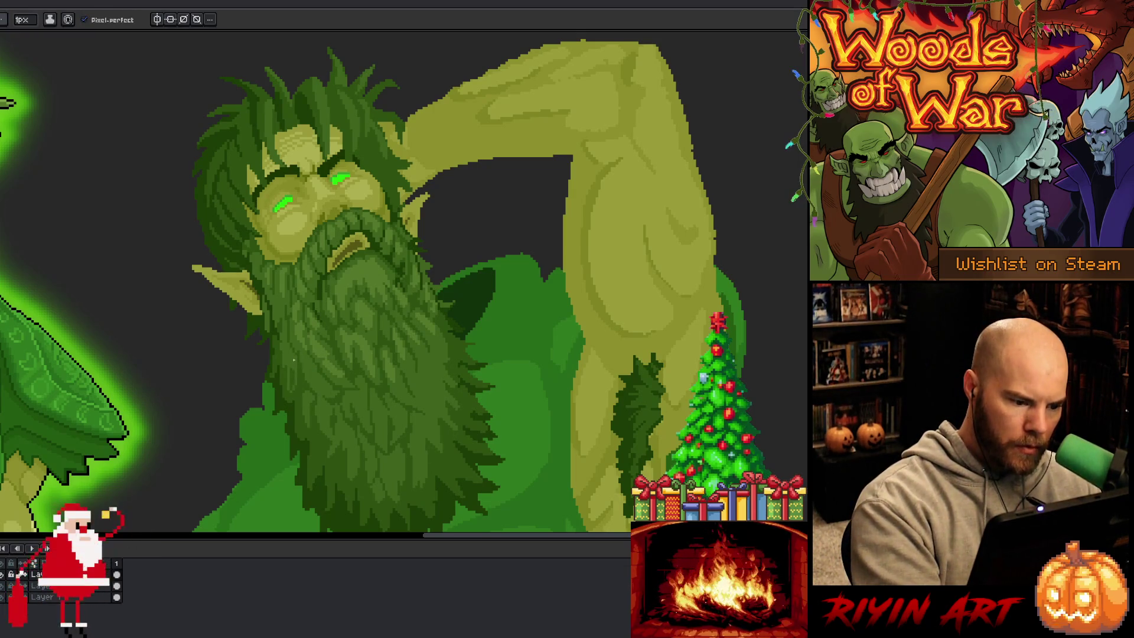
alt+click(285, 392)
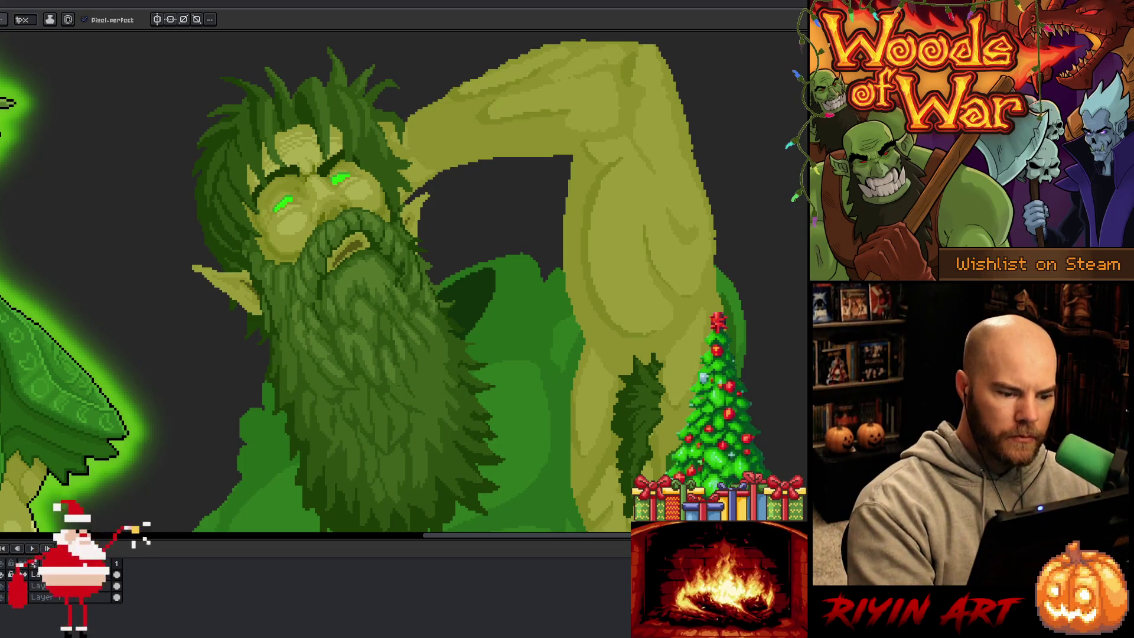
alt+click(353, 366)
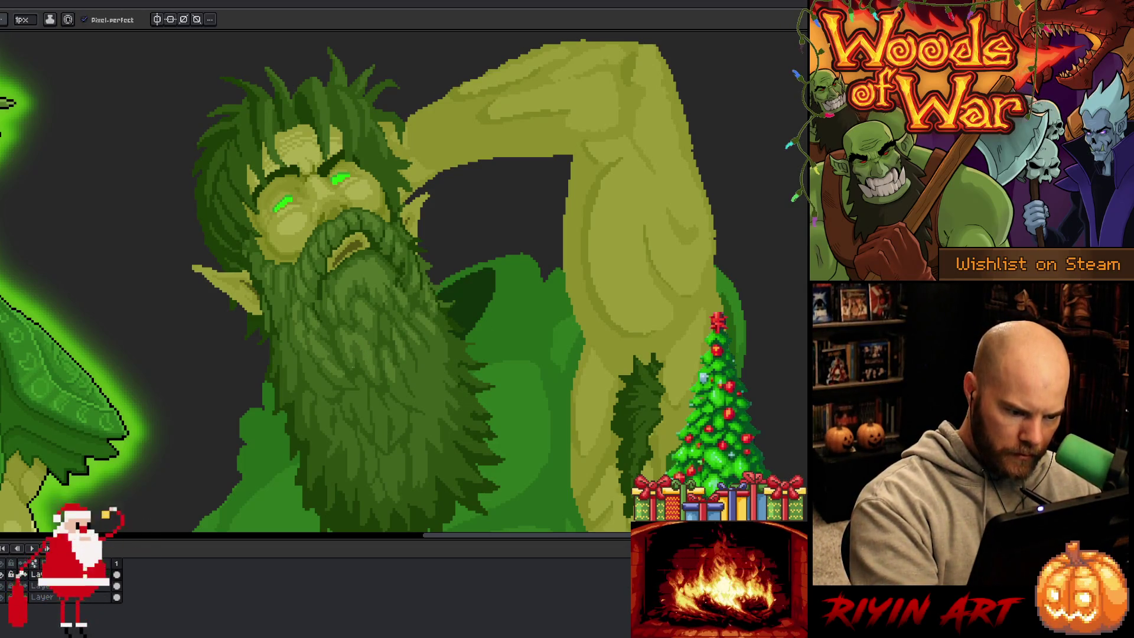
alt+click(353, 344)
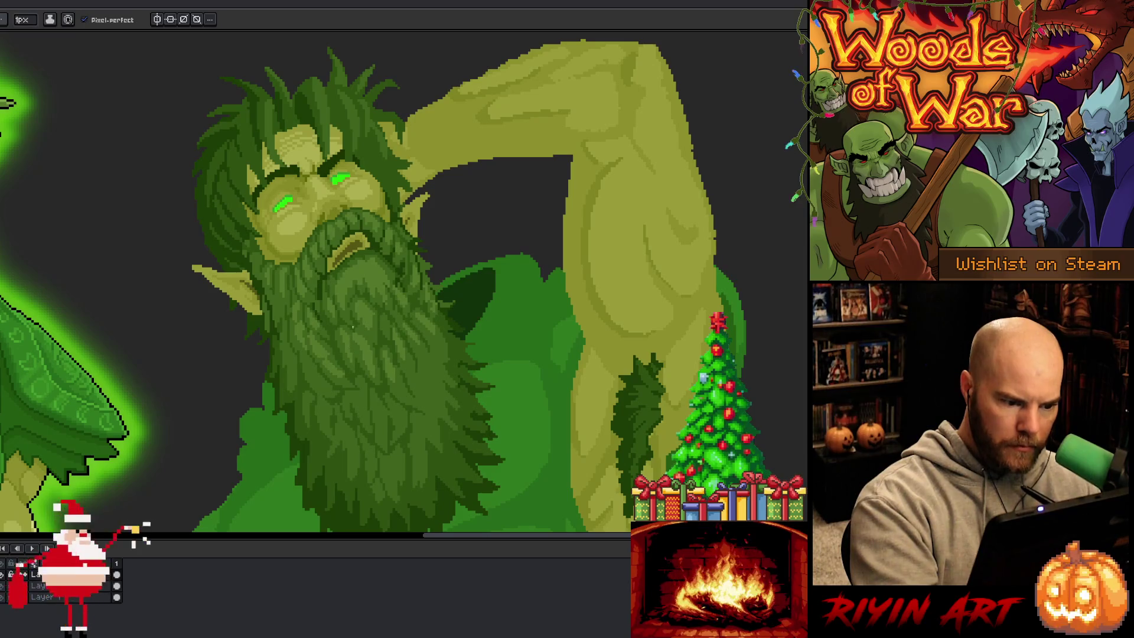
- Touch up the remaining beard strands in matching beard greens and zoom out to check them
alt+click(365, 278)
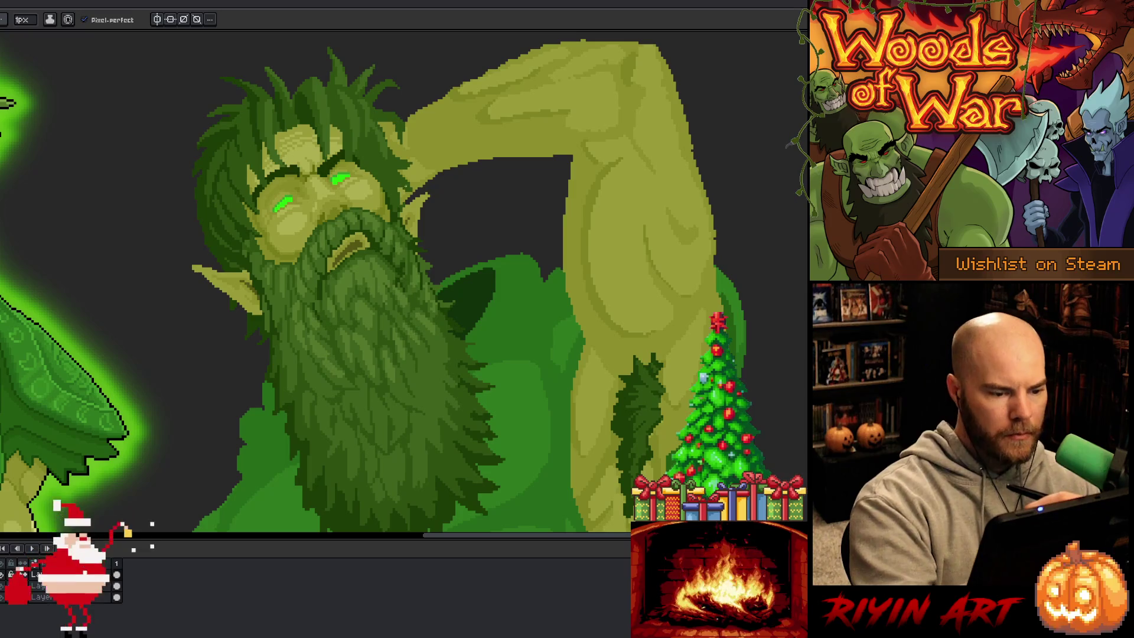
alt+click(504, 362)
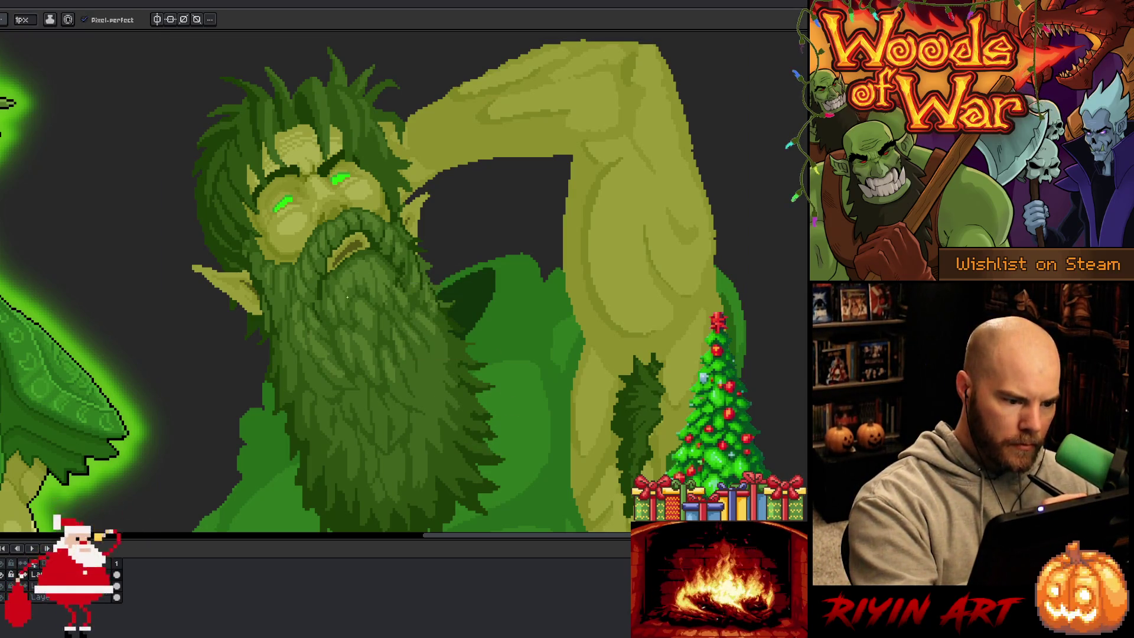
alt+click(470, 342)
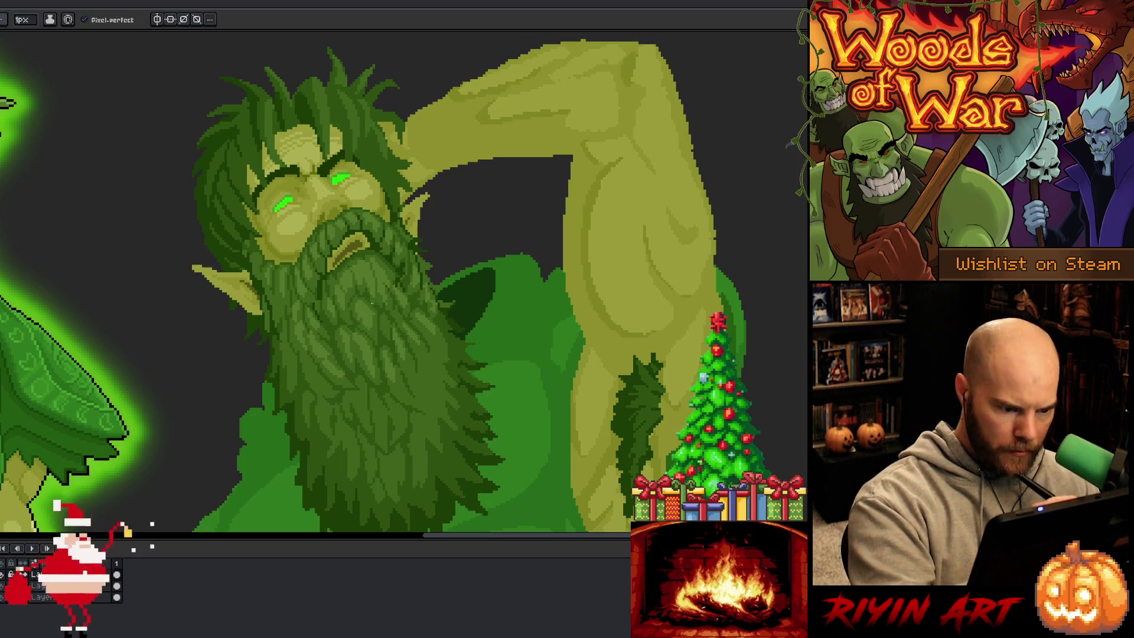
alt+click(369, 330)
alt+click(488, 336)
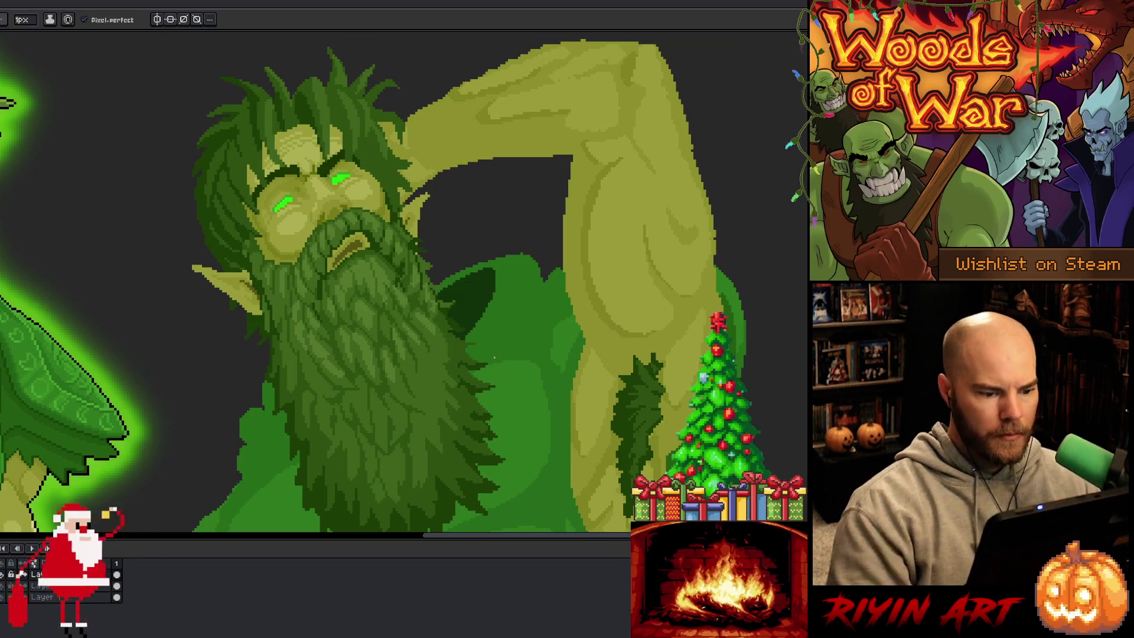
scroll(494, 357, down, 3)
scroll(494, 357, up, 2)
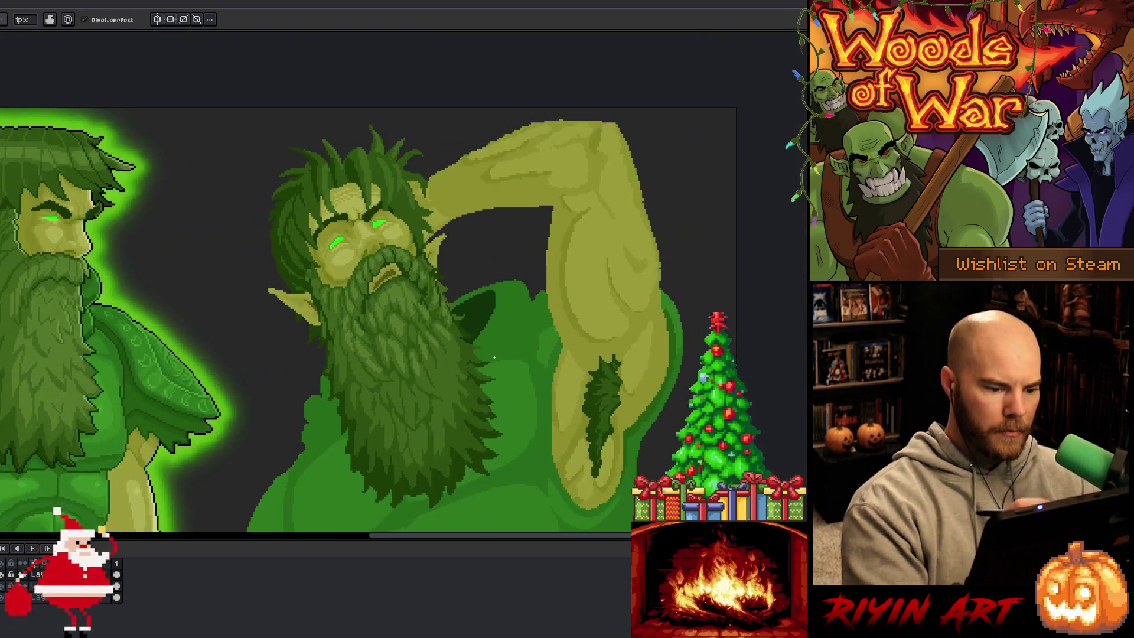
alt+click(445, 381)
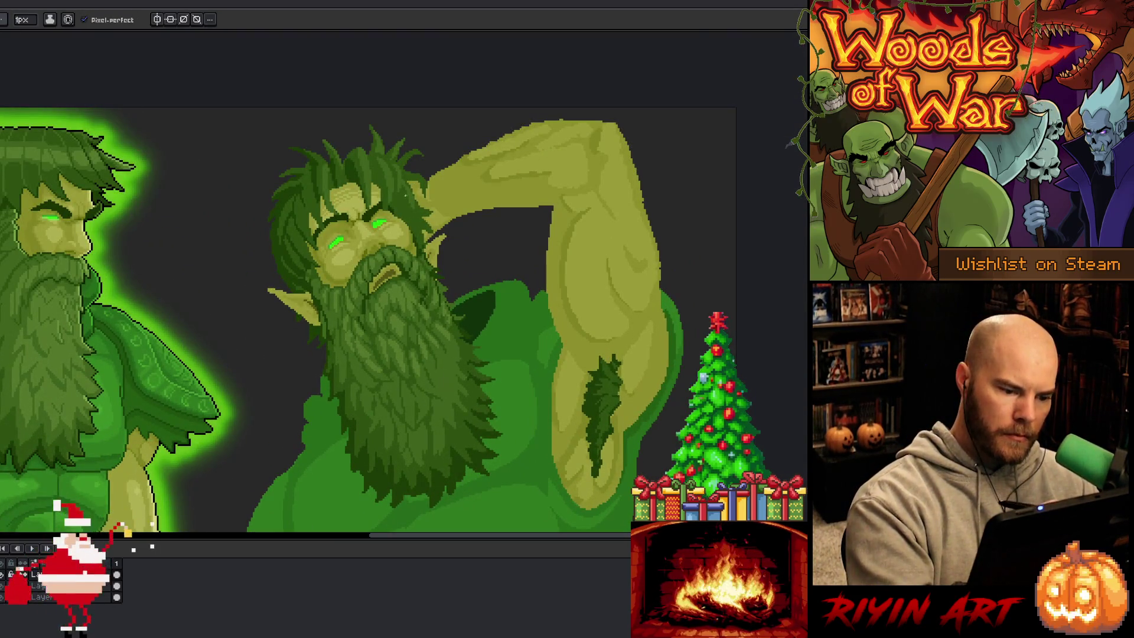
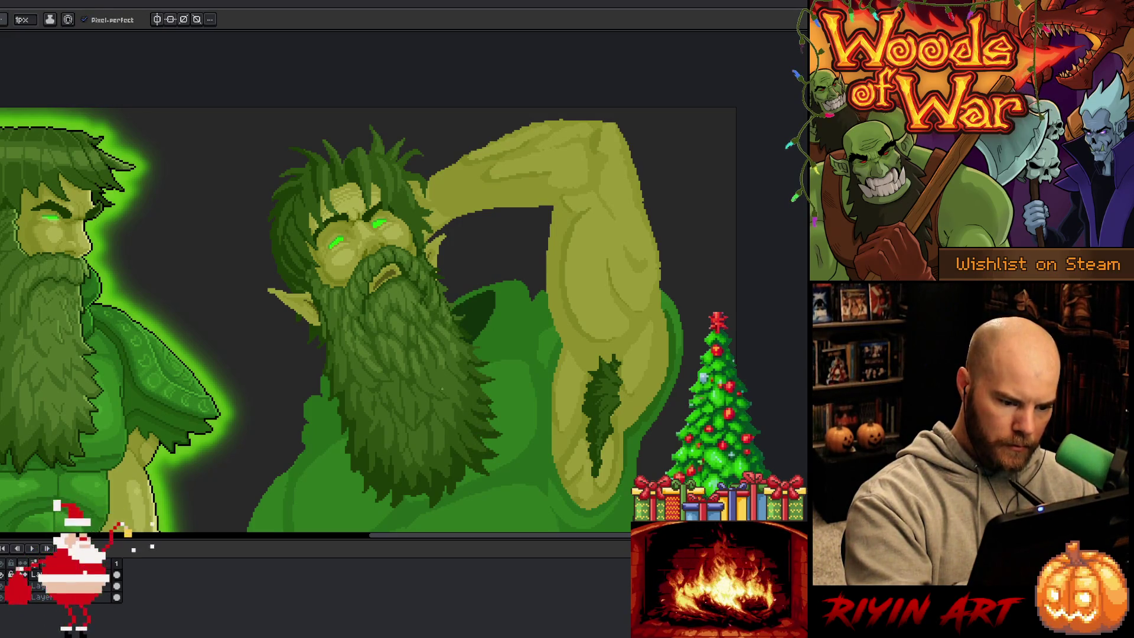
- Sample two different greens from the giant's beard to paint strands with
key(alt)
alt+click(450, 456)
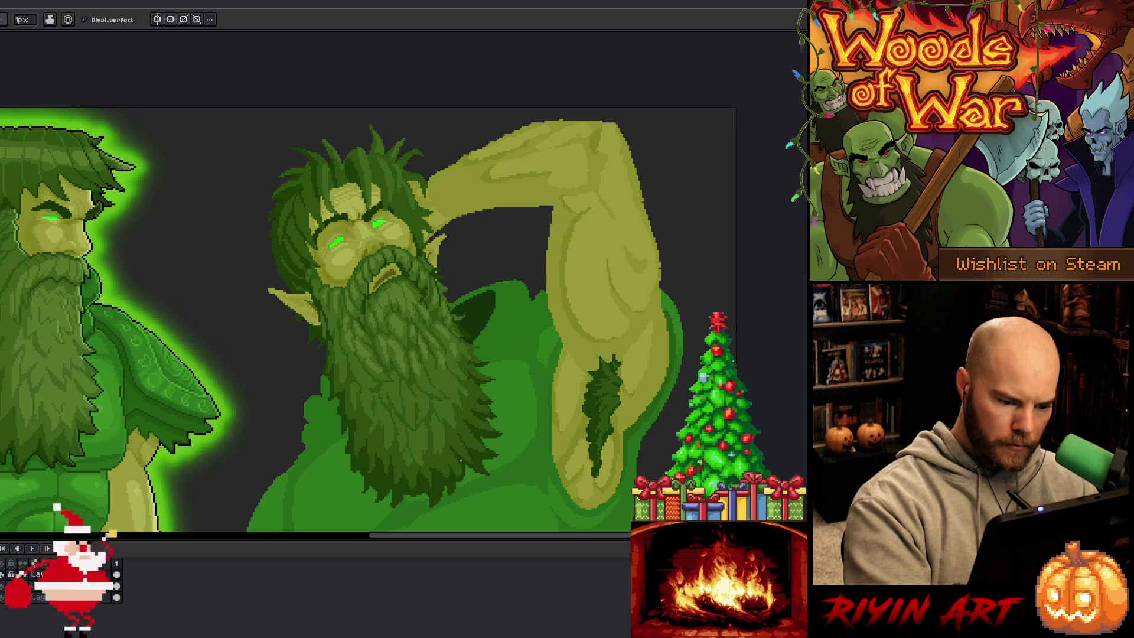
key(alt)
alt+click(450, 460)
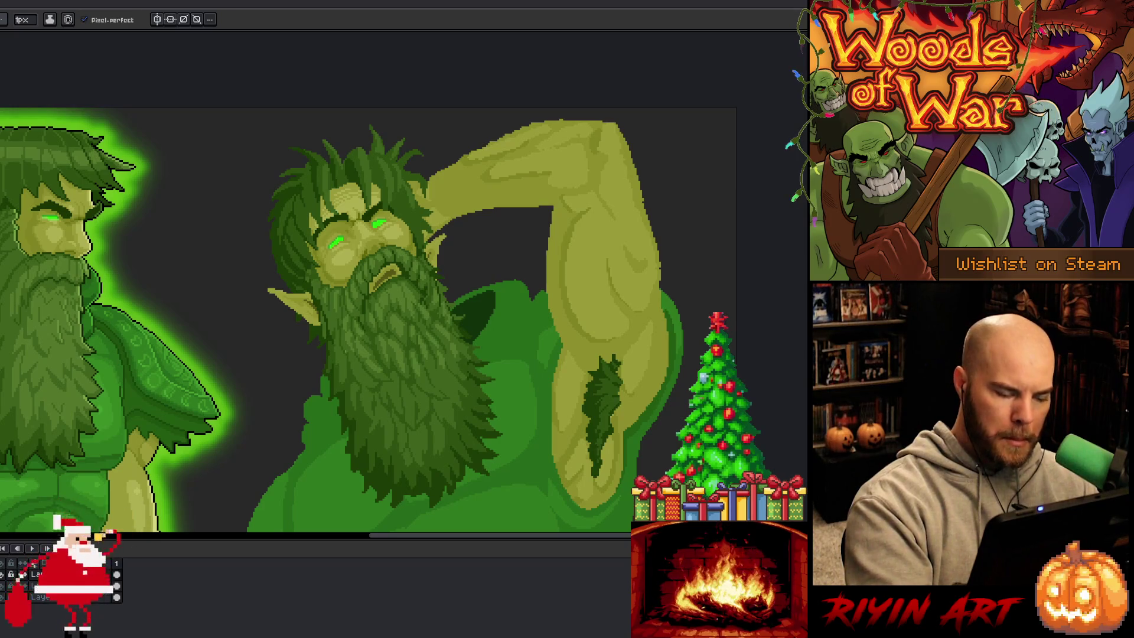
- Lasso-select the left edge of the giant's beard, then clear the selection
key(m)
mouse_move(334, 328)
mouse_down()
mouse_move(355, 399)
mouse_move(426, 457)
mouse_move(420, 468)
mouse_move(350, 411)
mouse_move(330, 362)
mouse_move(334, 328)
mouse_up()
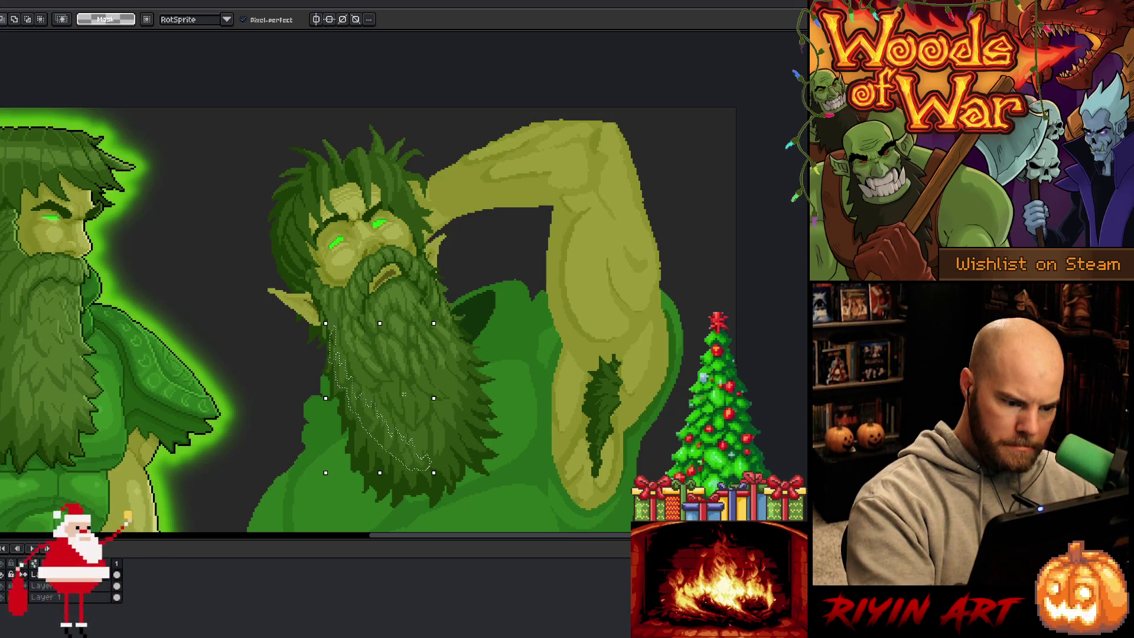
key(i)
key(ctrl+d)
key(b)
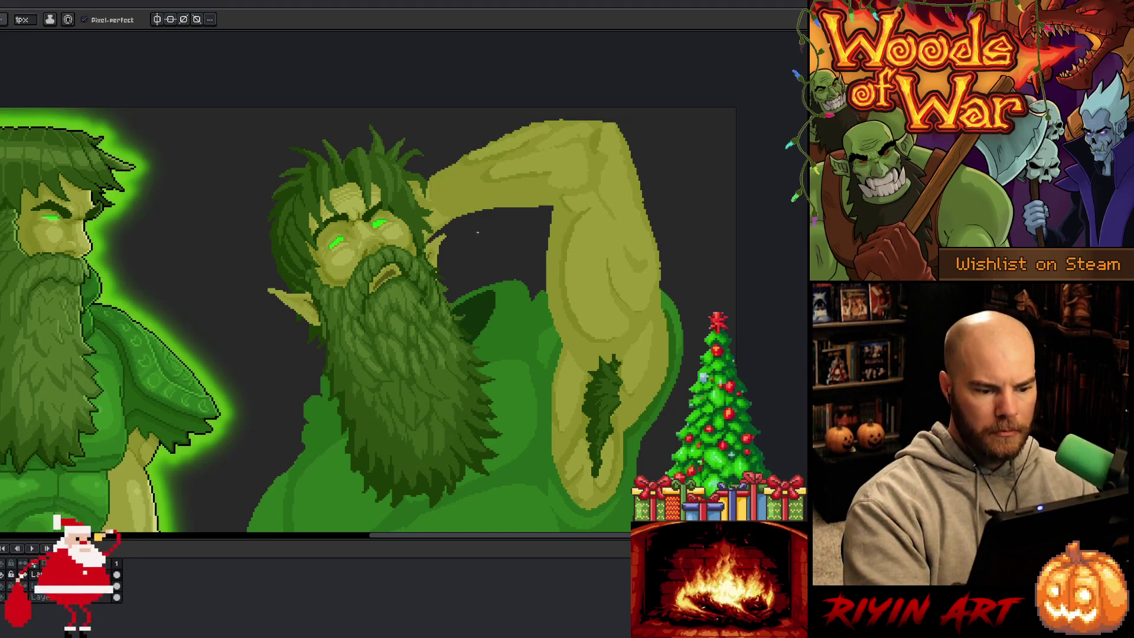
- Sample another beard green and paint darker and lighter strands along the beard's left side
key(i)
key(b)
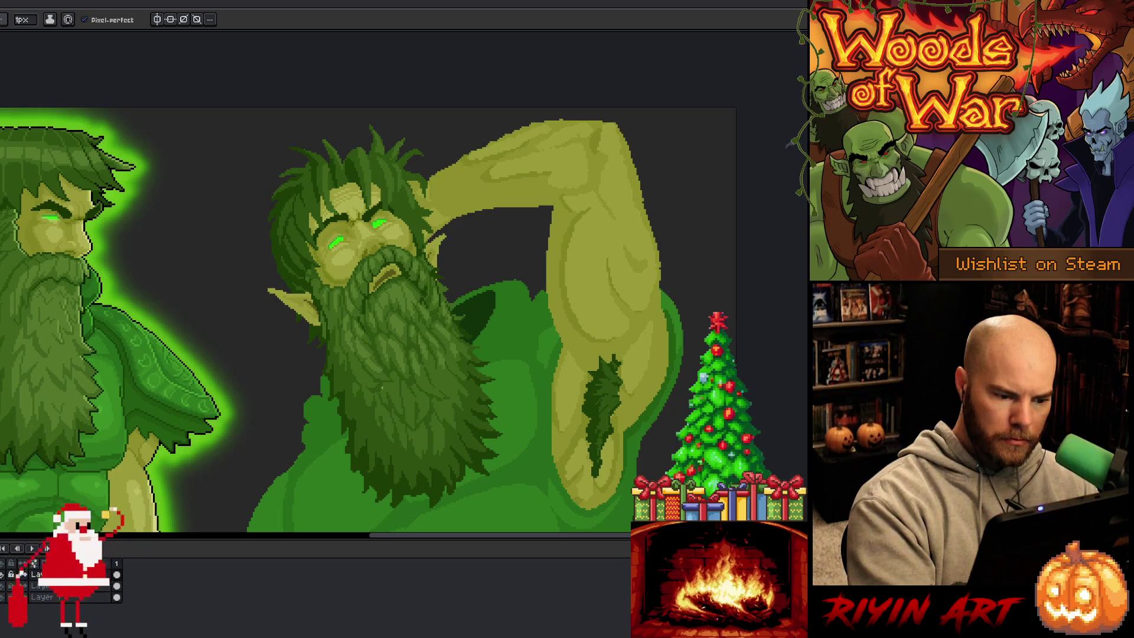
alt+click(375, 404)
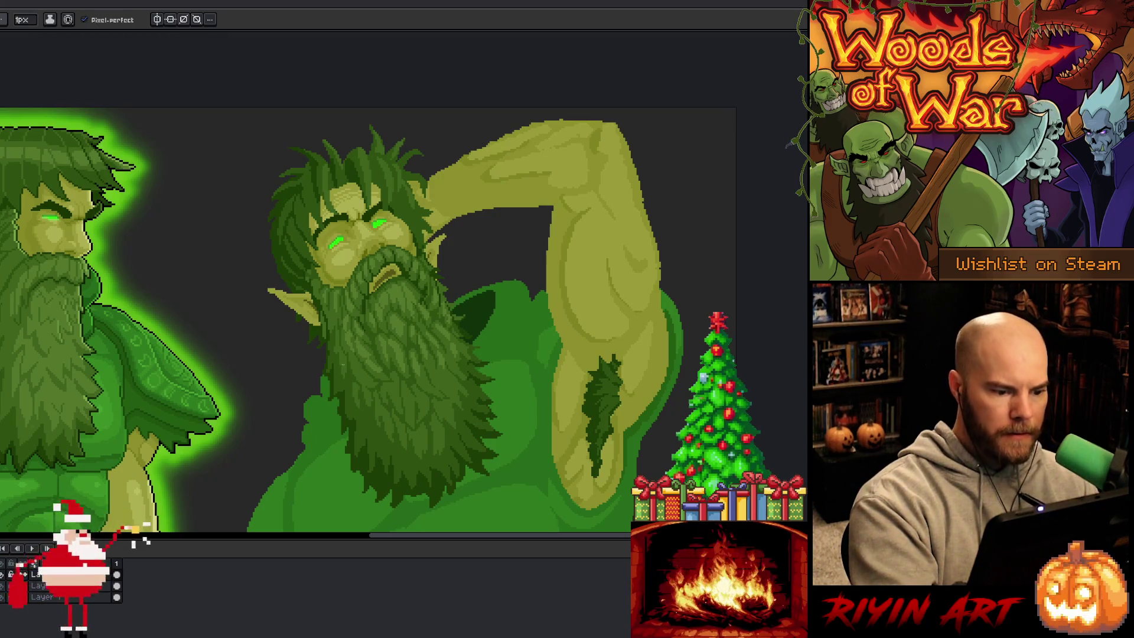
right_click(411, 283)
key(Escape)
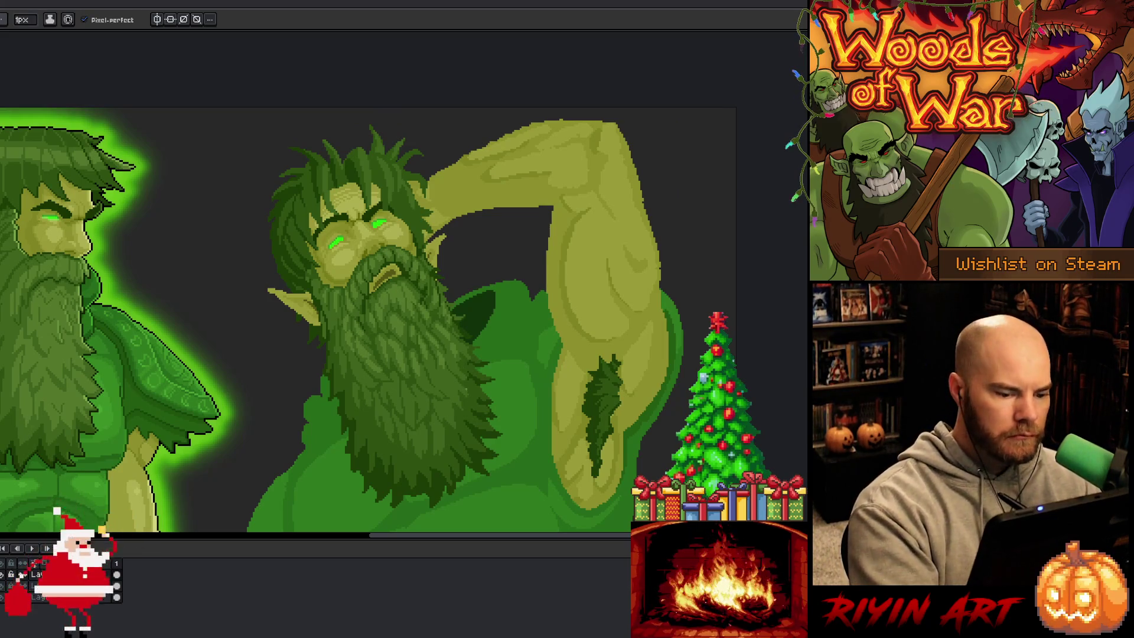
key(g)
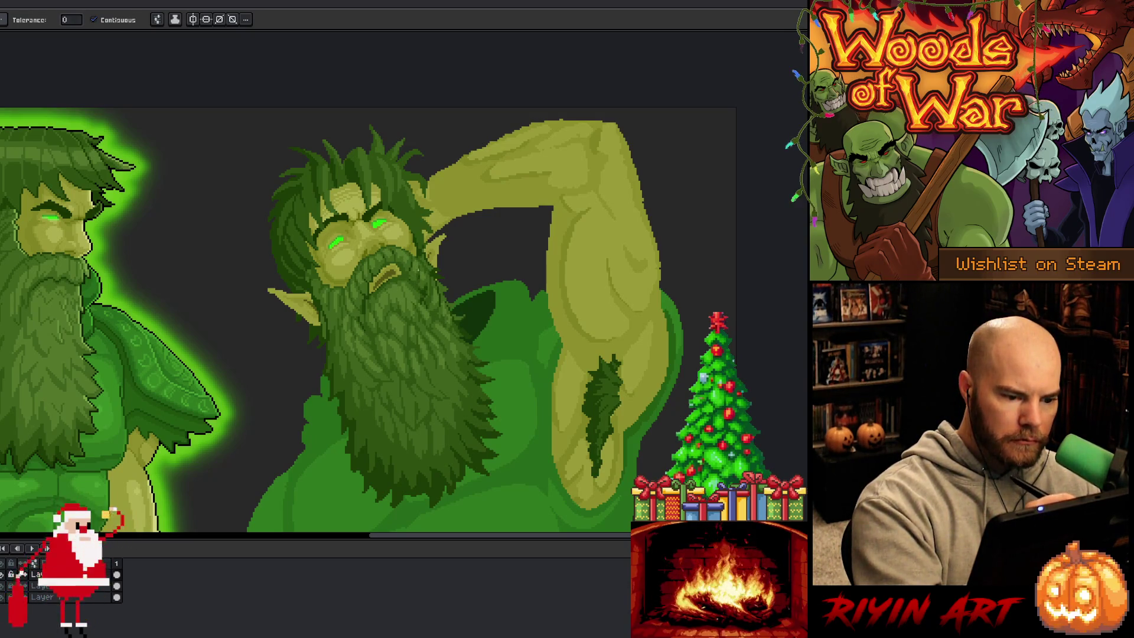
- Back on the pencil, paint new hair strands using greens sampled from the beard
key(b)
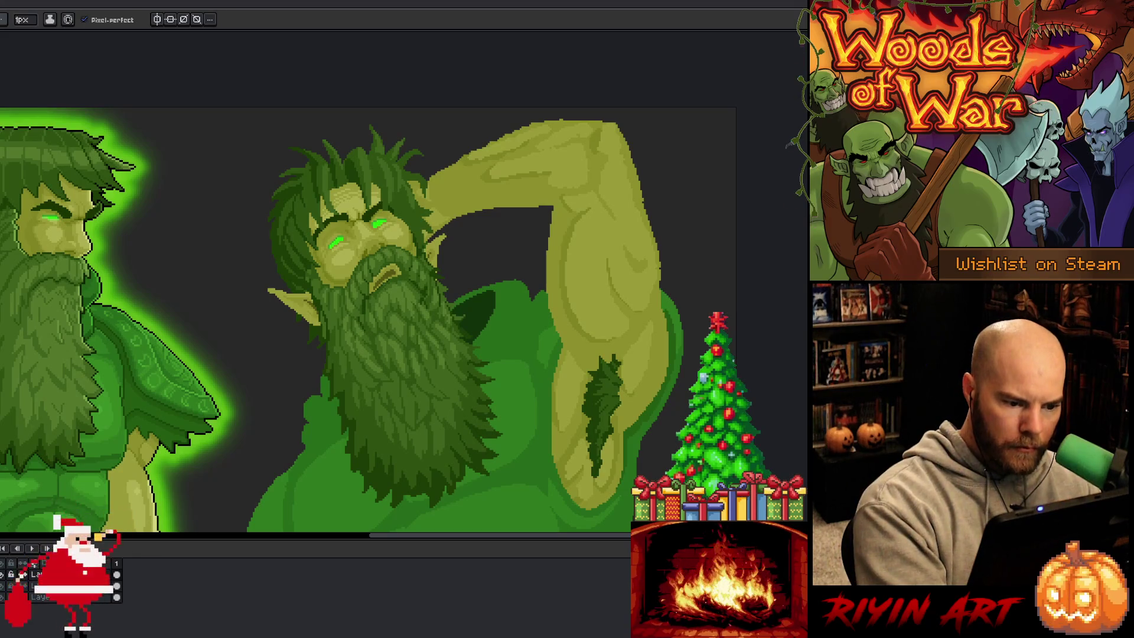
key(alt)
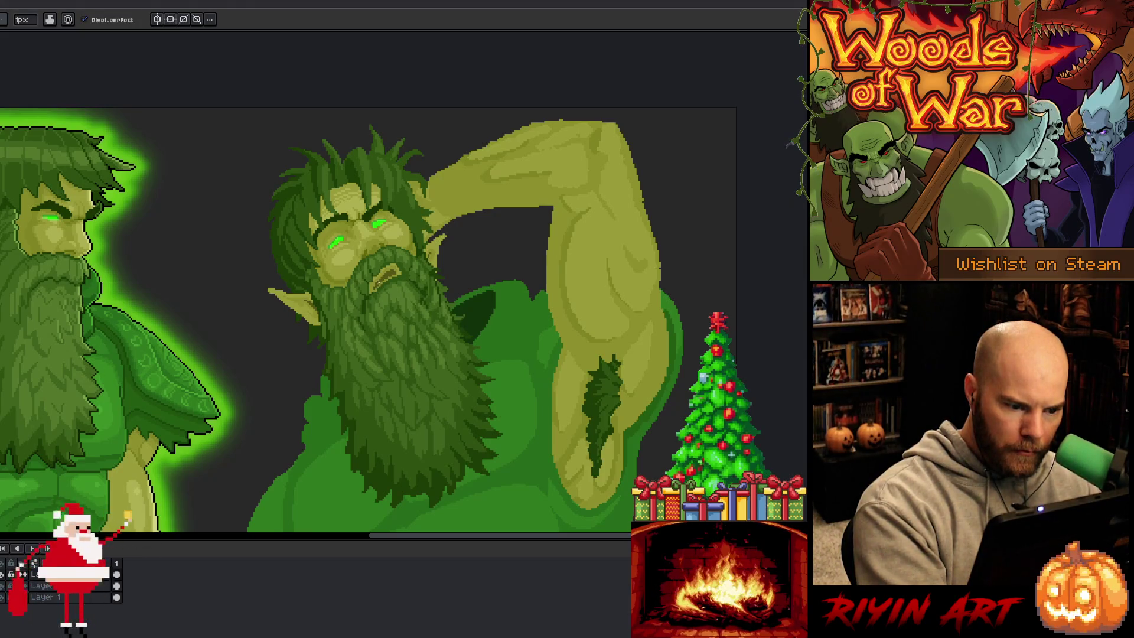
key(alt)
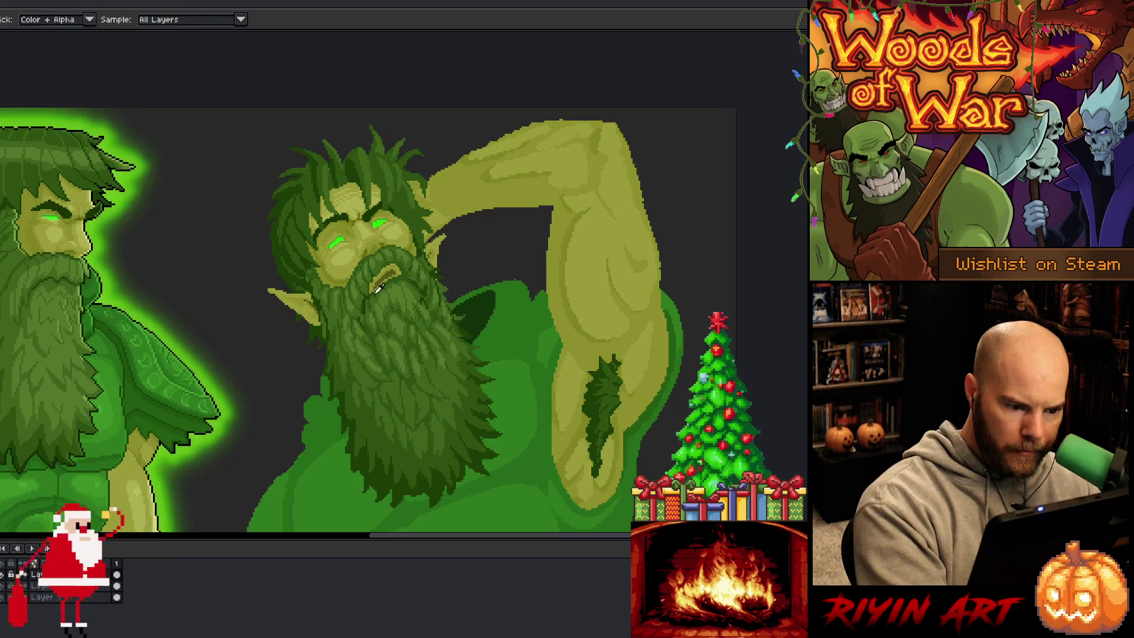
key(alt)
alt+click(366, 302)
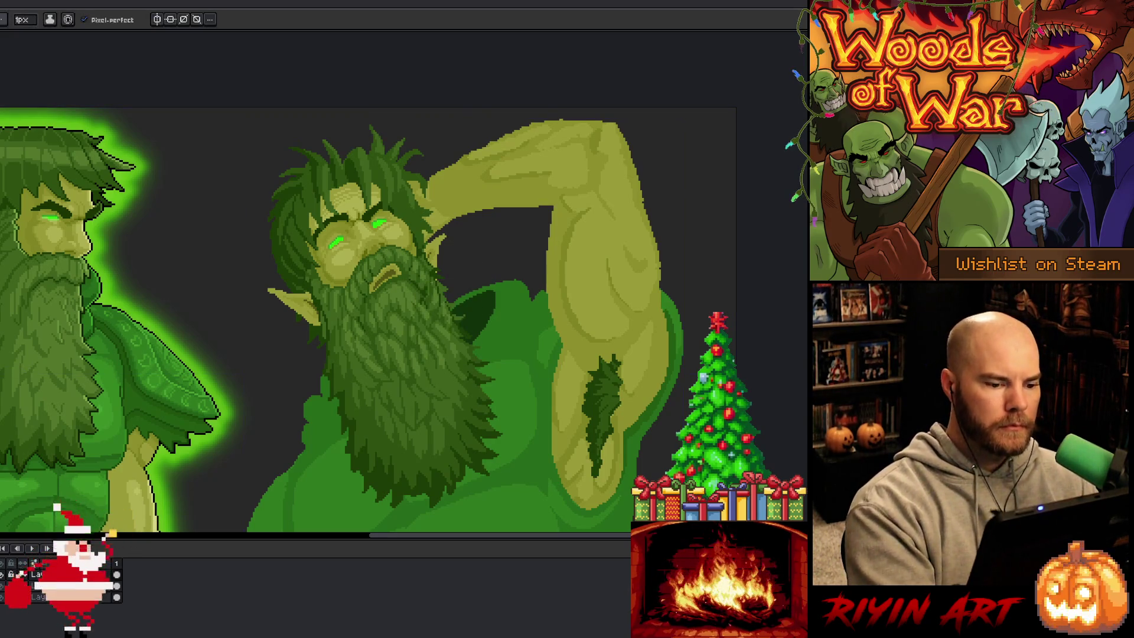
alt+click(422, 303)
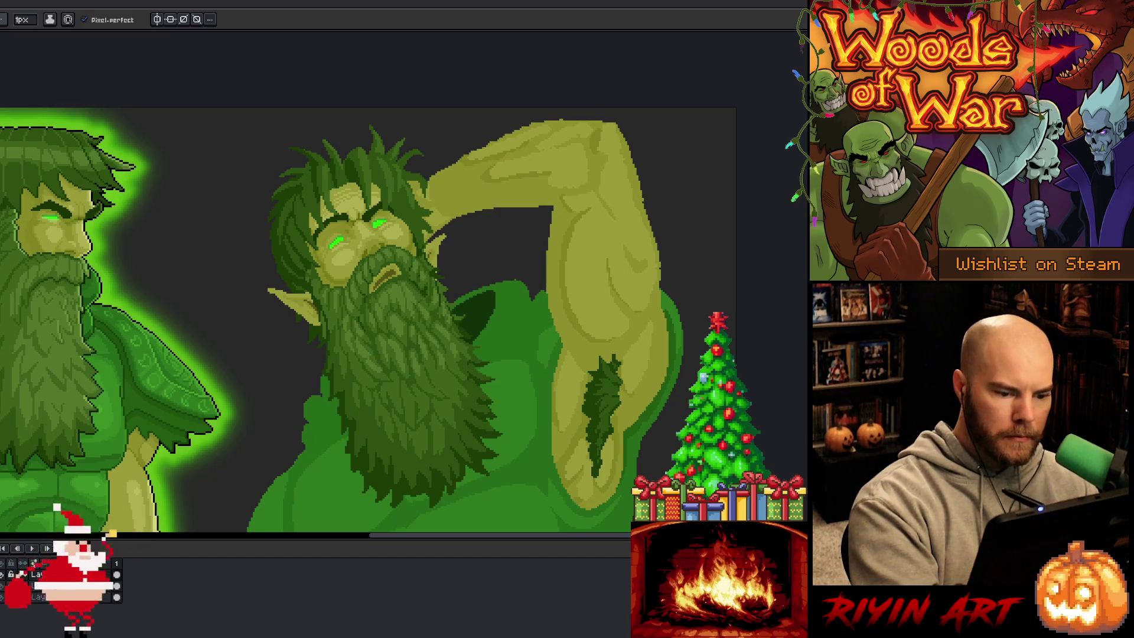
- Layer more dark and light green strands across the beard, plus a dark tuft under the raised arm
alt+click(440, 341)
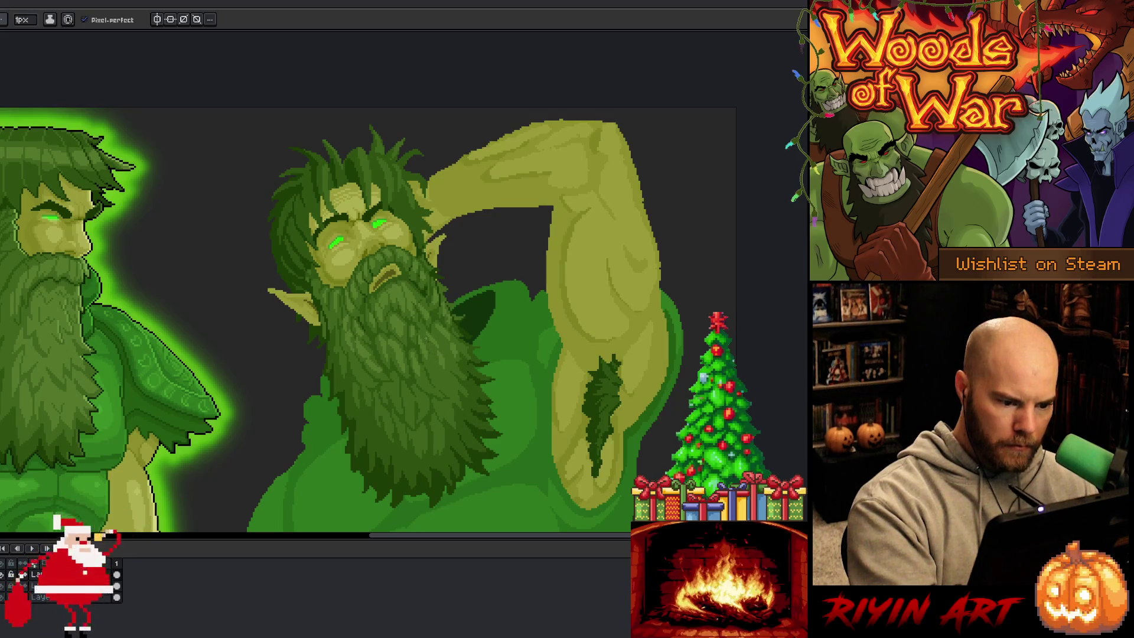
alt+click(568, 334)
alt+click(404, 209)
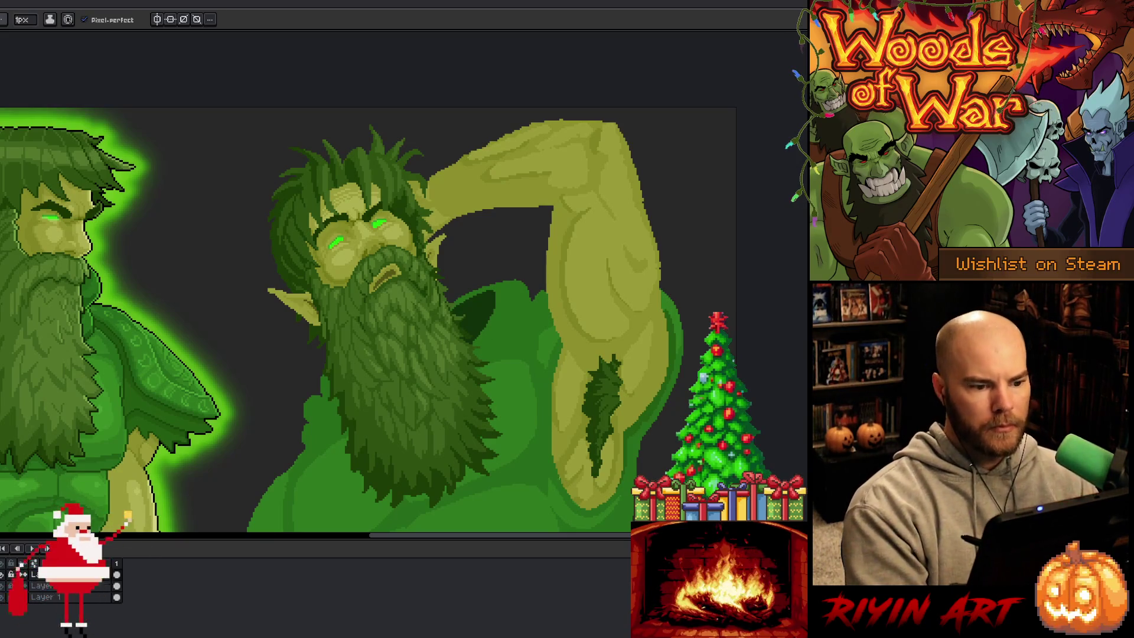
alt+click(388, 476)
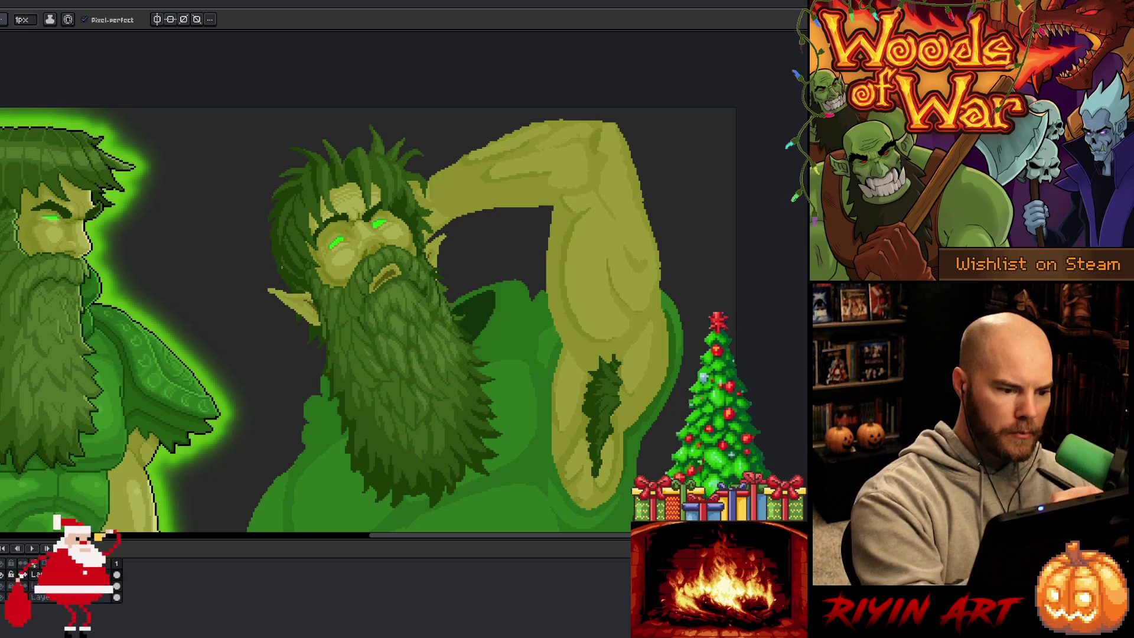
alt+click(444, 321)
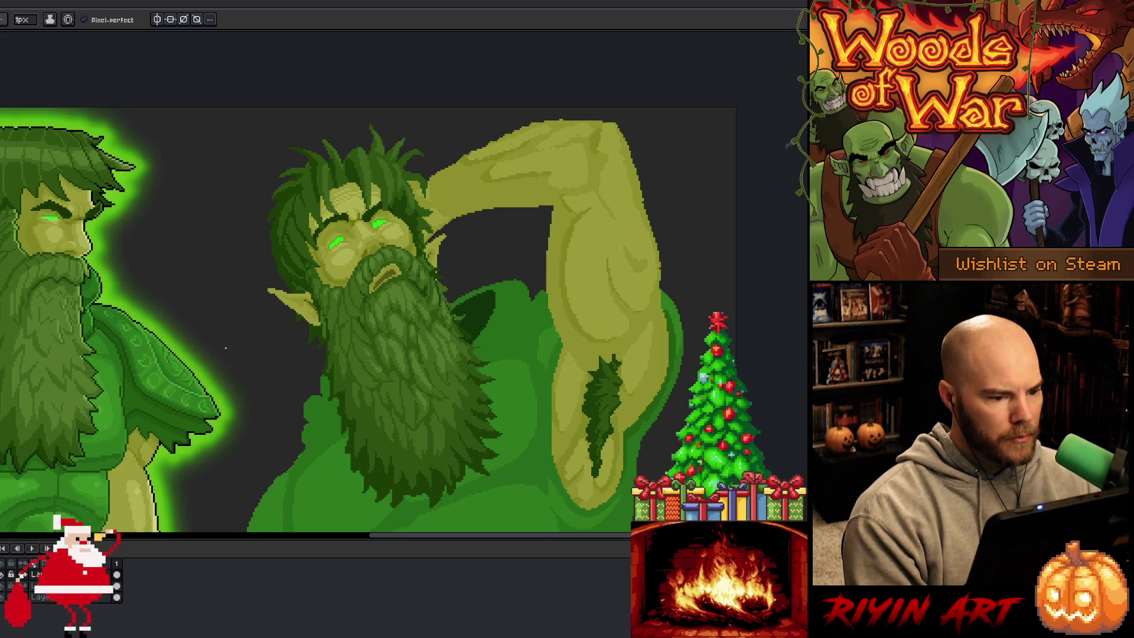
scroll(239, 334, down, 3)
- Zoom out and pan so the bearded giant and the glowing armored elf are both in view
scroll(239, 334, up, 2)
mouse_move(271, 361)
mouse_down()
mouse_move(369, 220)
mouse_move(365, 240)
mouse_up()
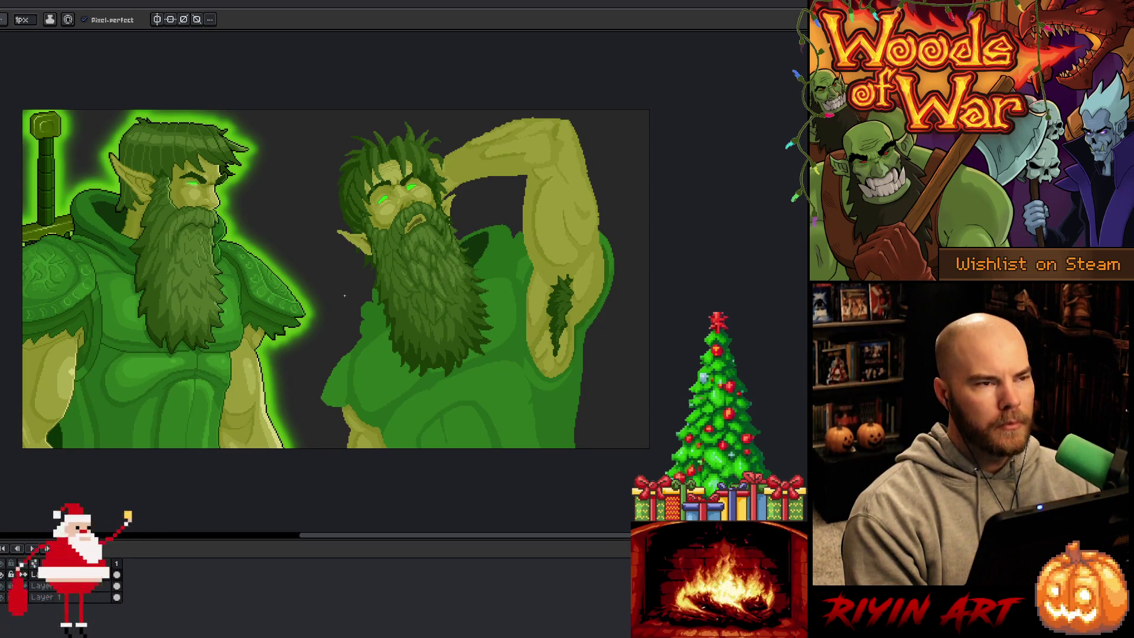
scroll(349, 285, up, 1)
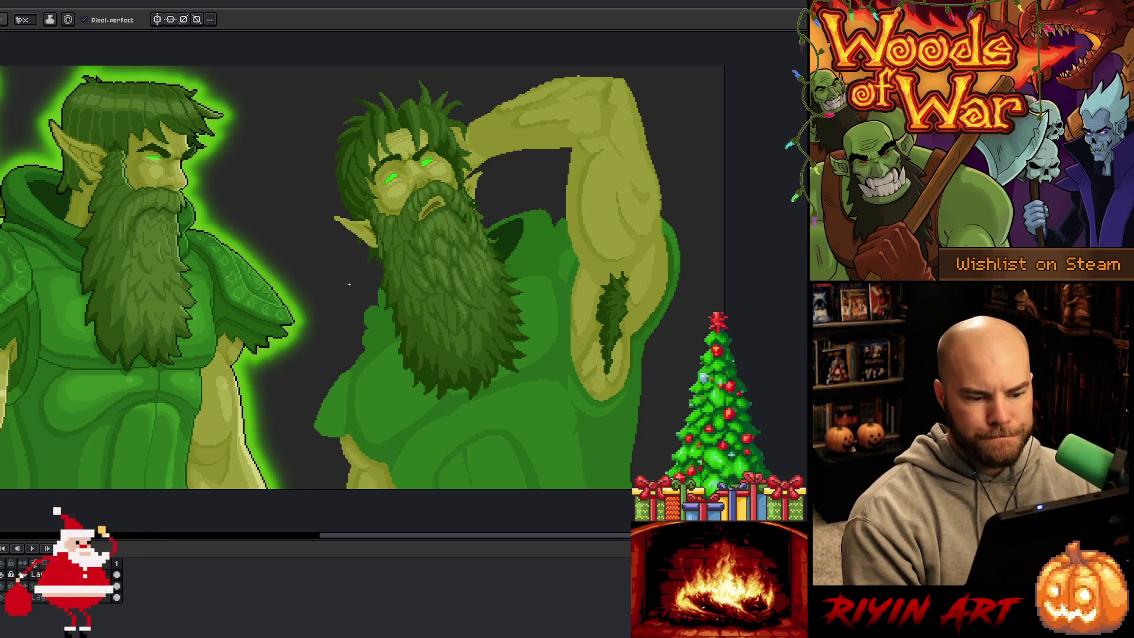
key(i)
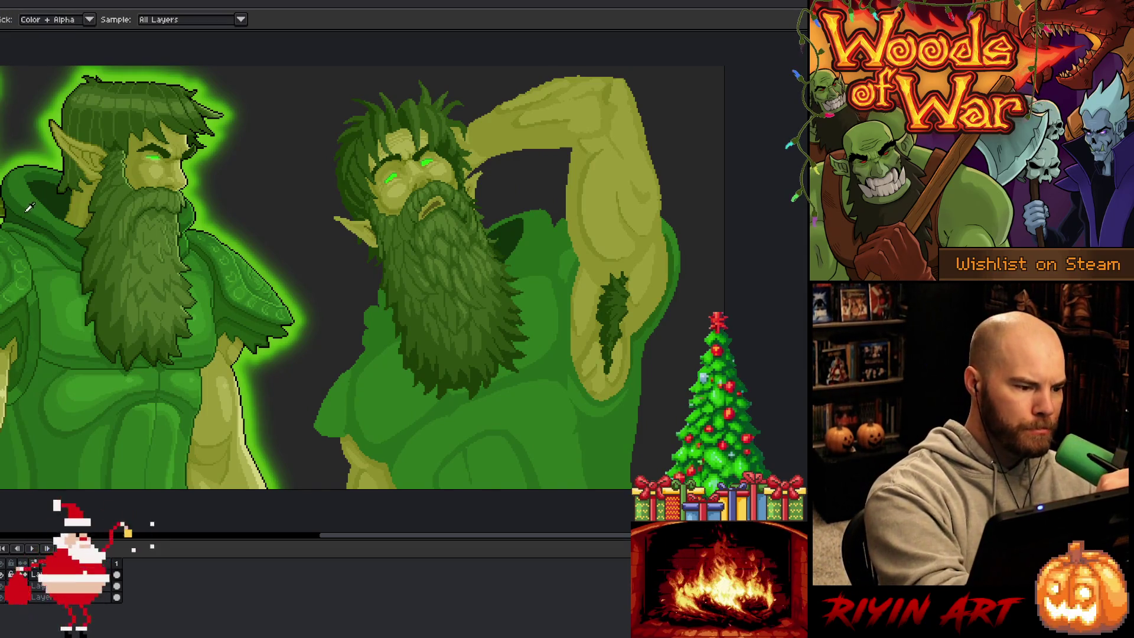
key(b)
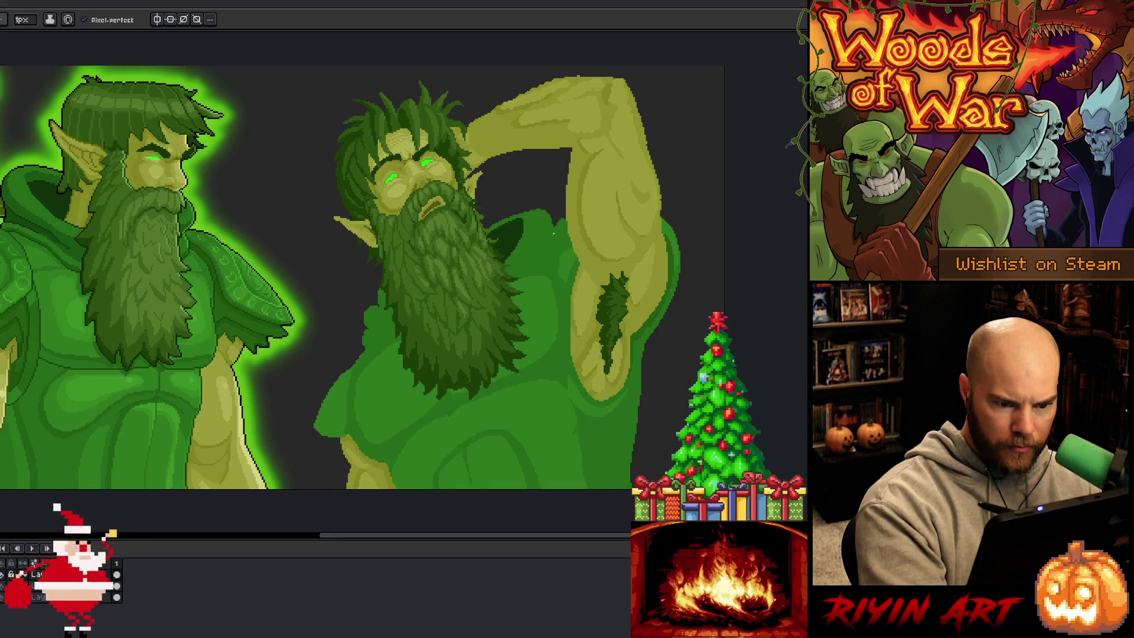
- Select the shirt area beside the raised arm and shade it with lighter green
mouse_move(549, 233)
mouse_down()
mouse_move(561, 278)
mouse_move(550, 236)
mouse_up()
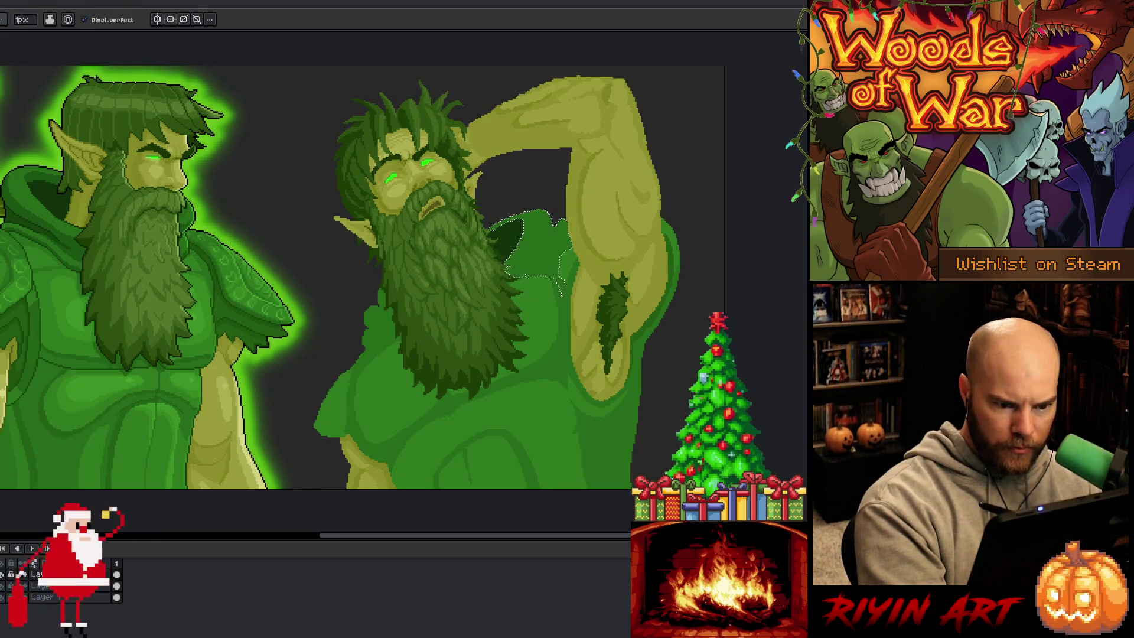
key(g)
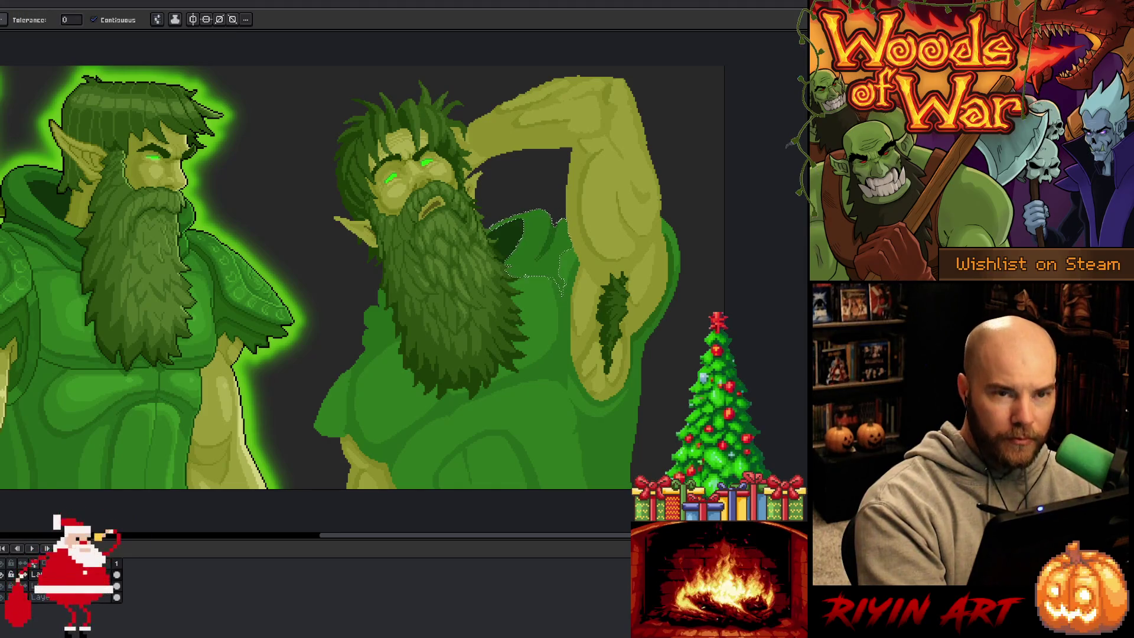
key(b)
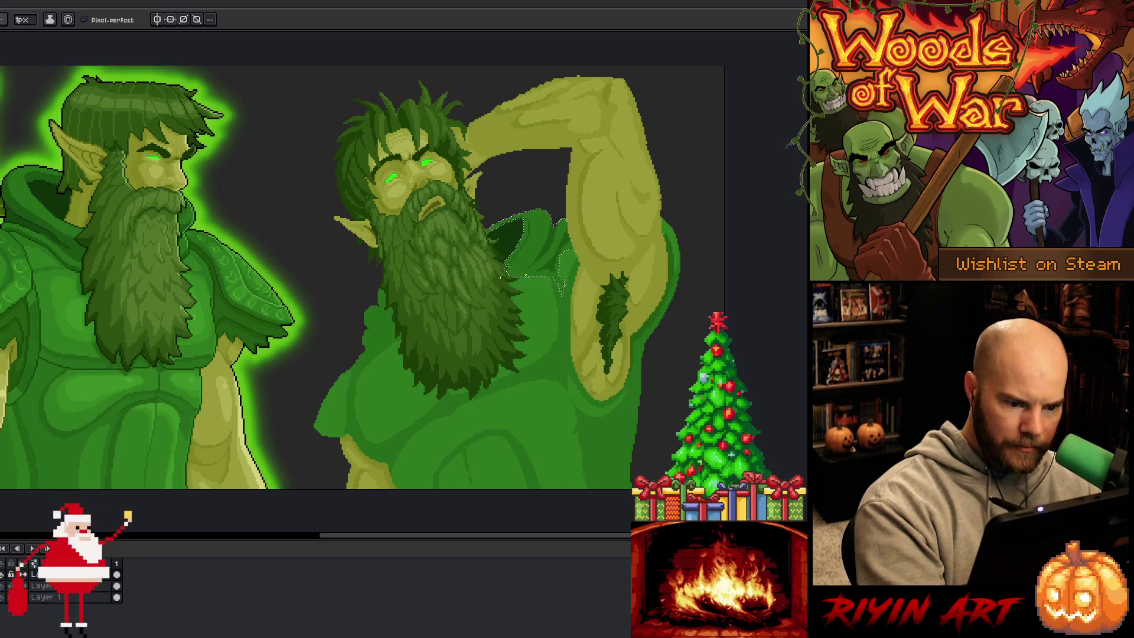
key(w)
key(b)
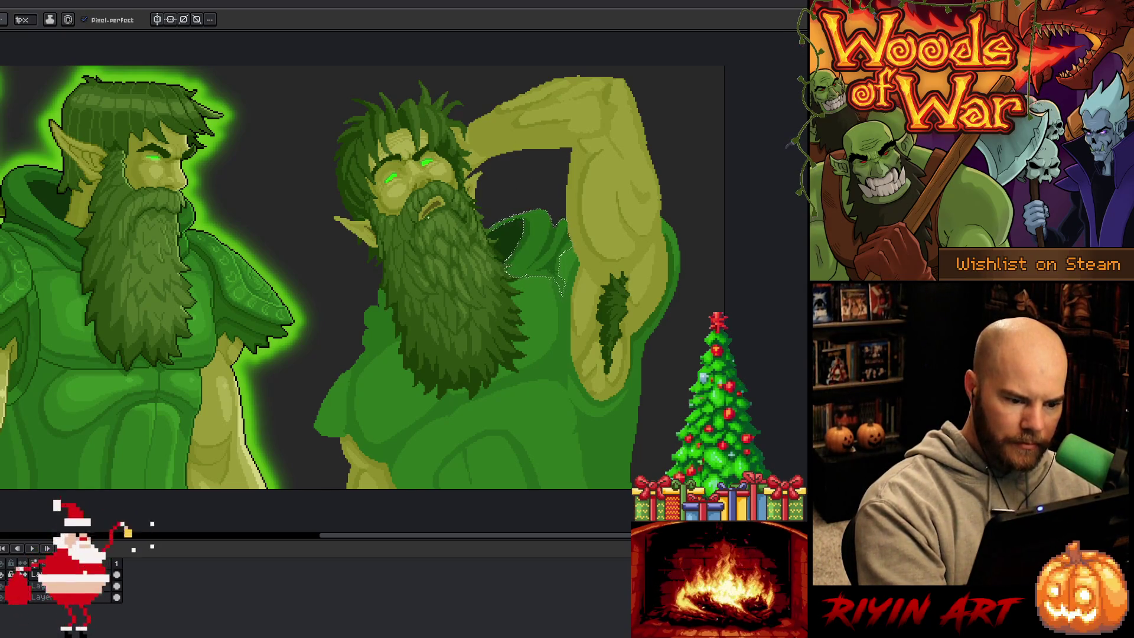
- Shade the shirt folds on the left torso, then select the shirt region near the armpit
drag(381, 291, 384, 451)
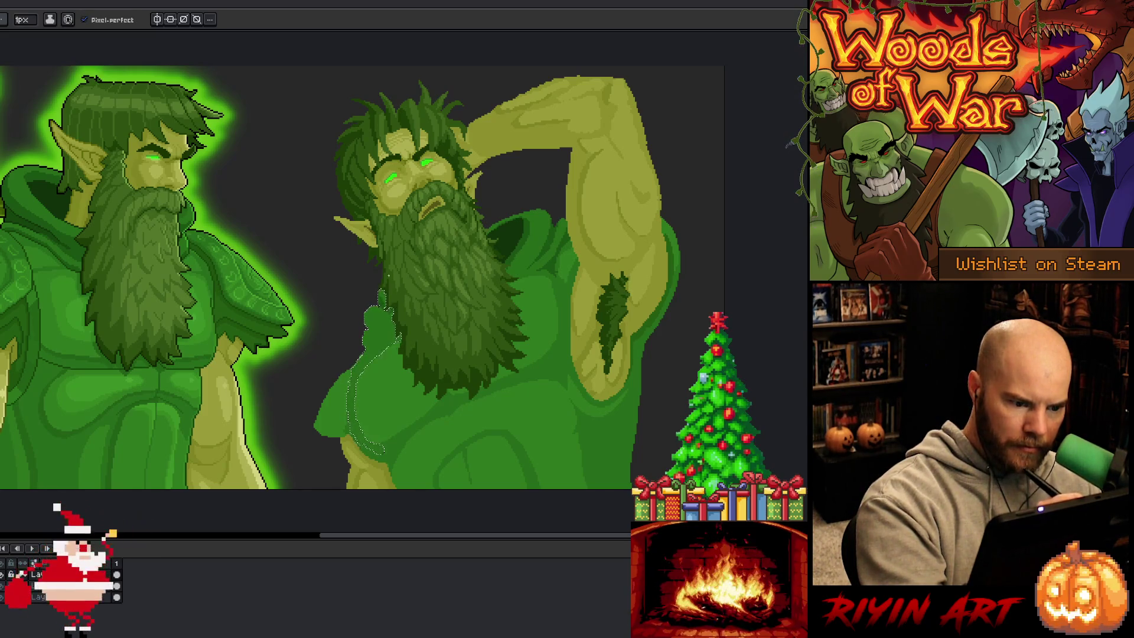
key(g)
key(b)
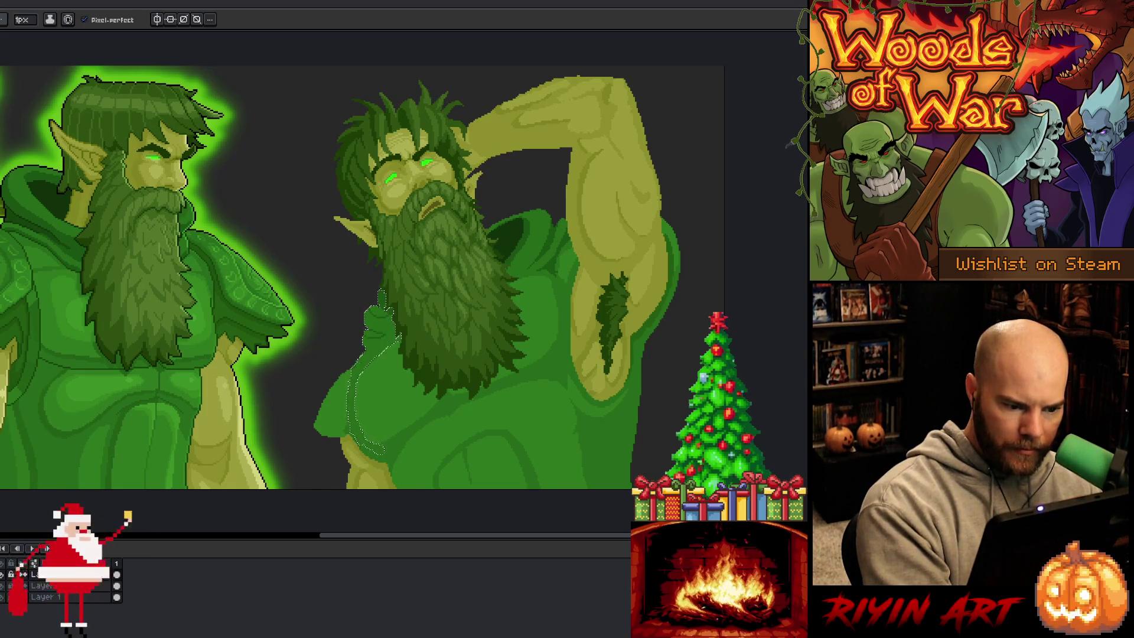
key(g)
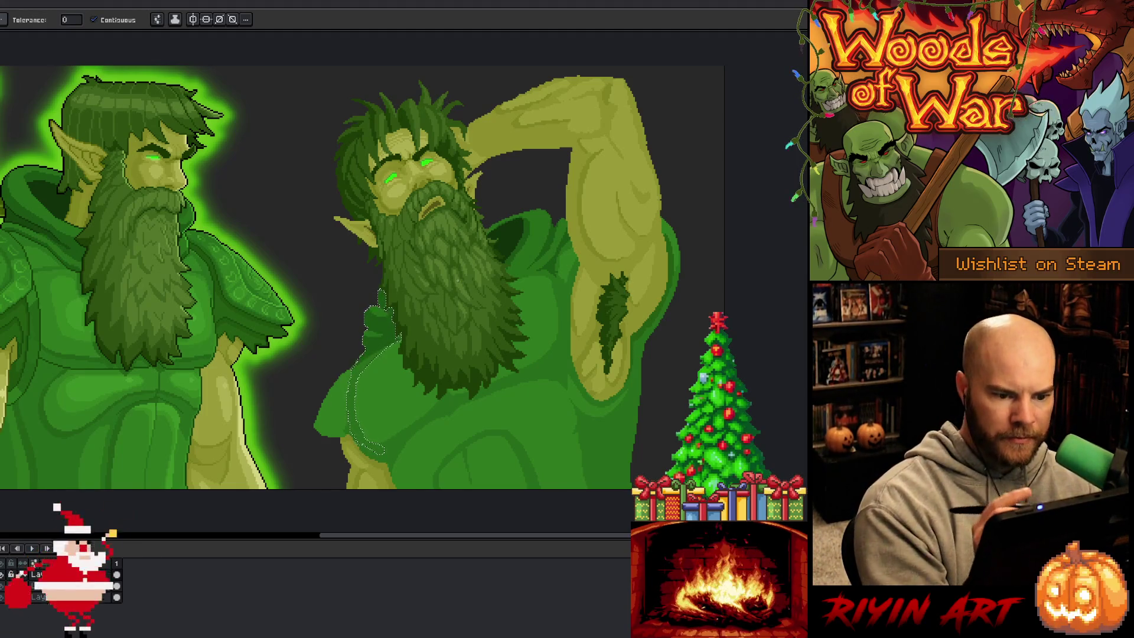
key(b)
key(q)
mouse_move(529, 219)
mouse_down()
mouse_move(552, 236)
mouse_move(507, 269)
mouse_up()
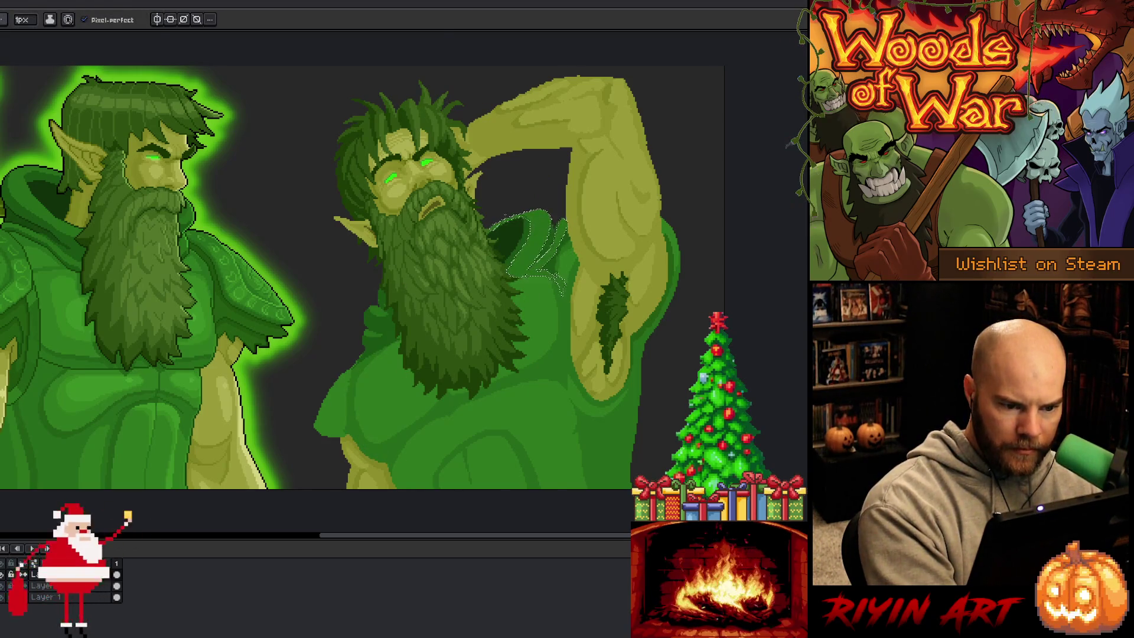
- Clear the armpit selection, then draw and undo a dark line along the left shoulder
key(v)
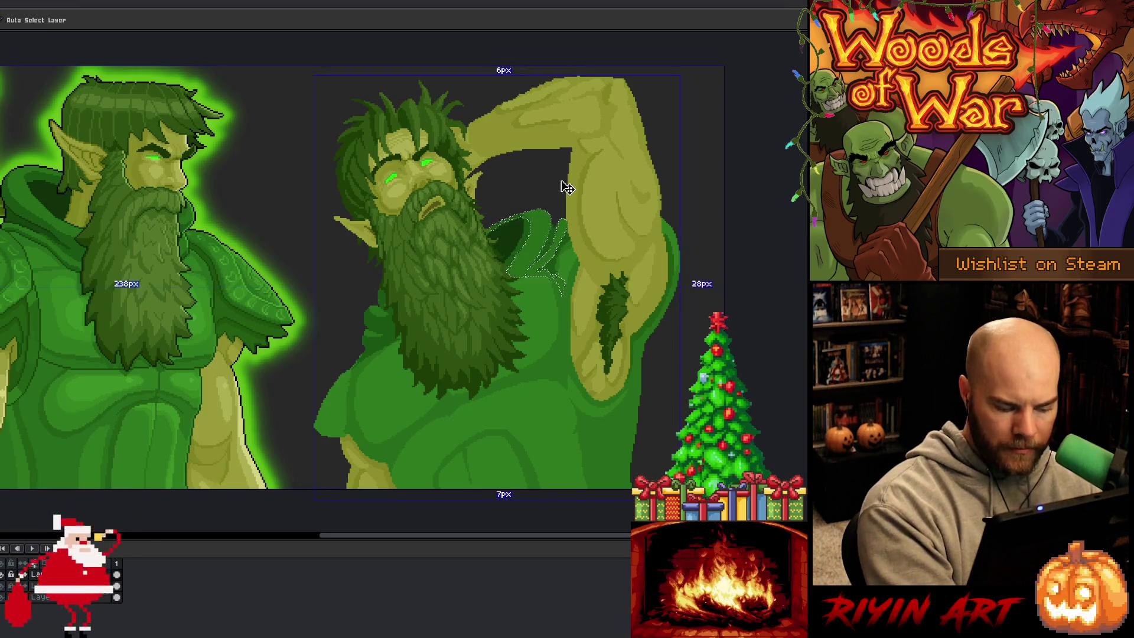
key(ctrl+d)
key(b)
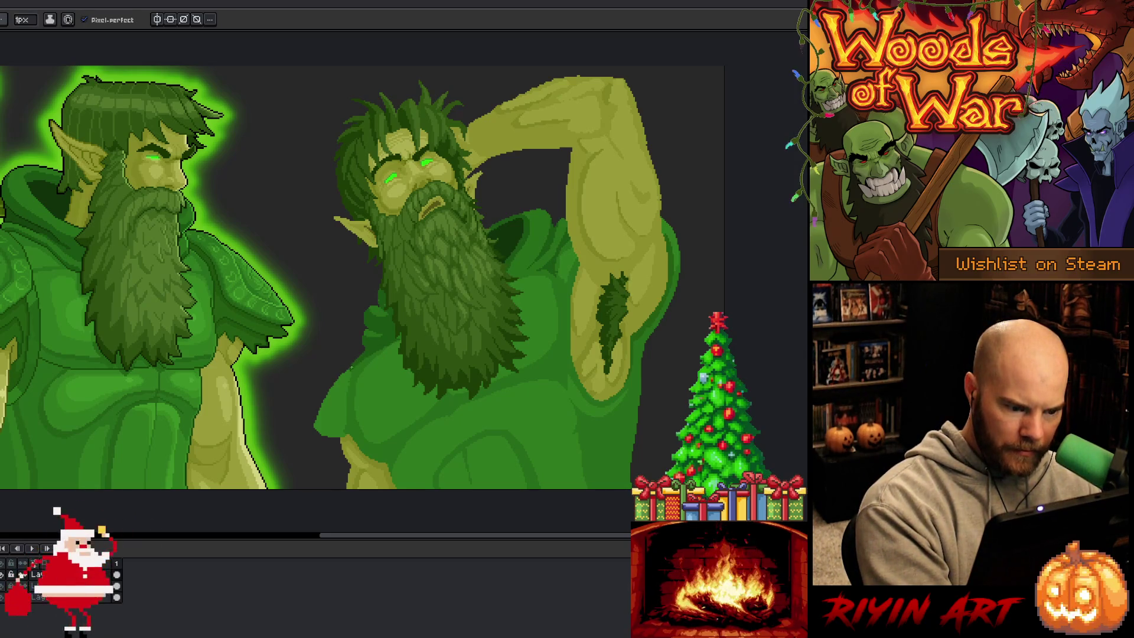
key(e)
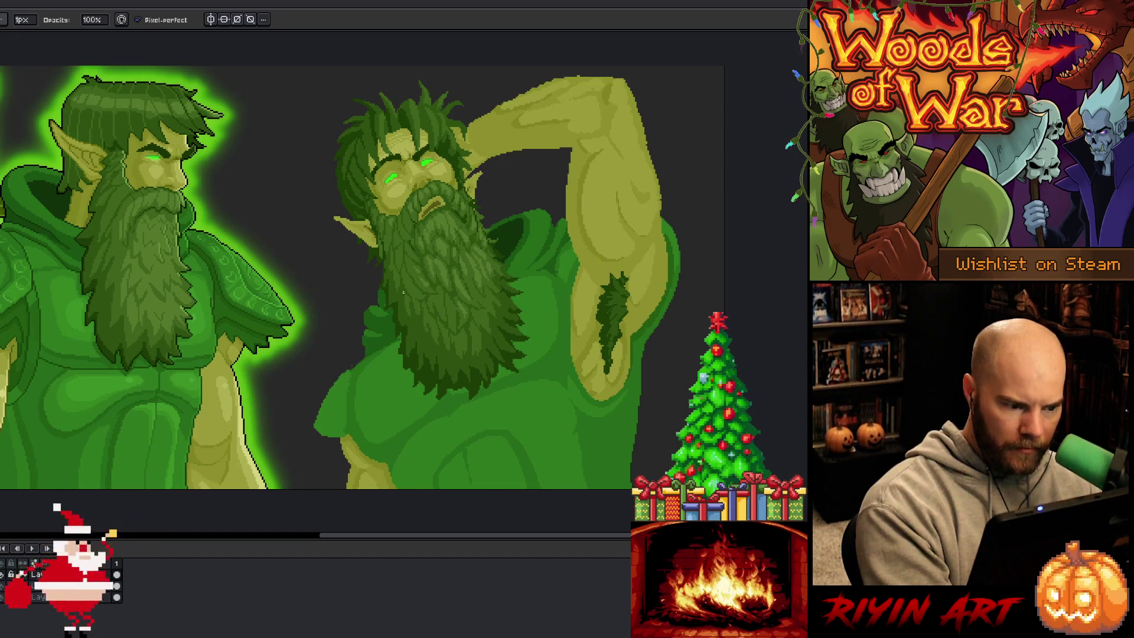
key(e)
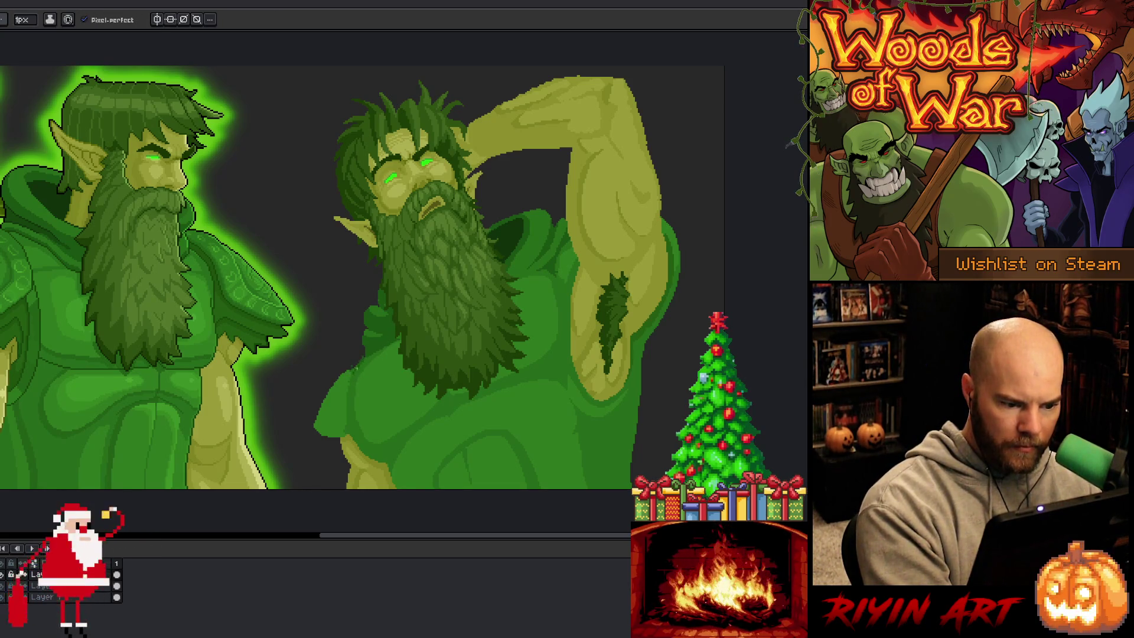
key(e)
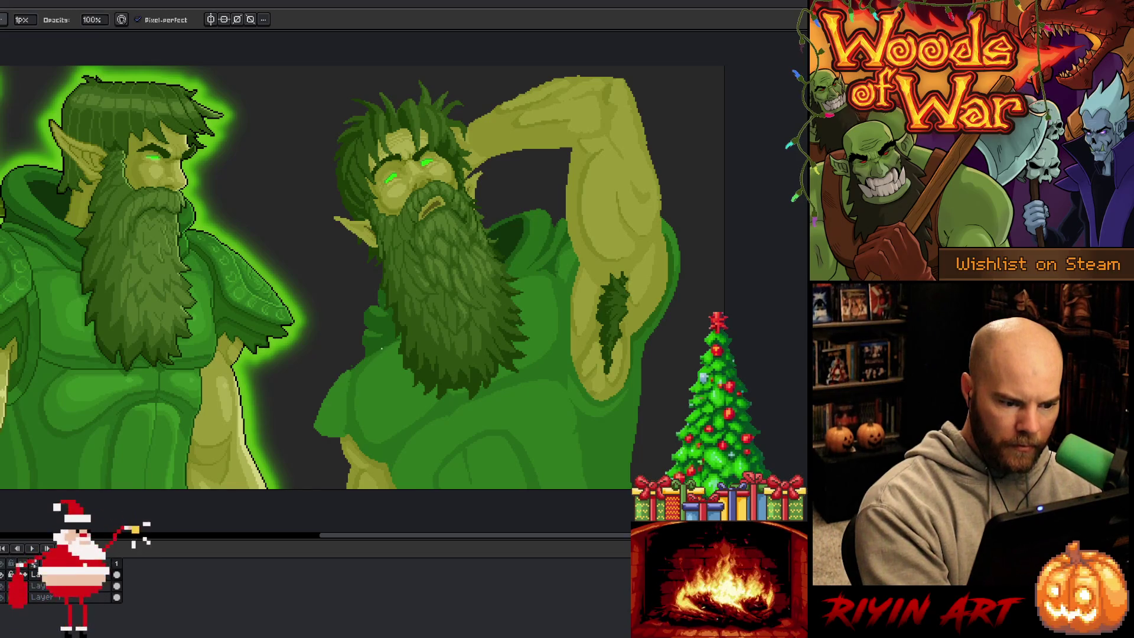
key(b)
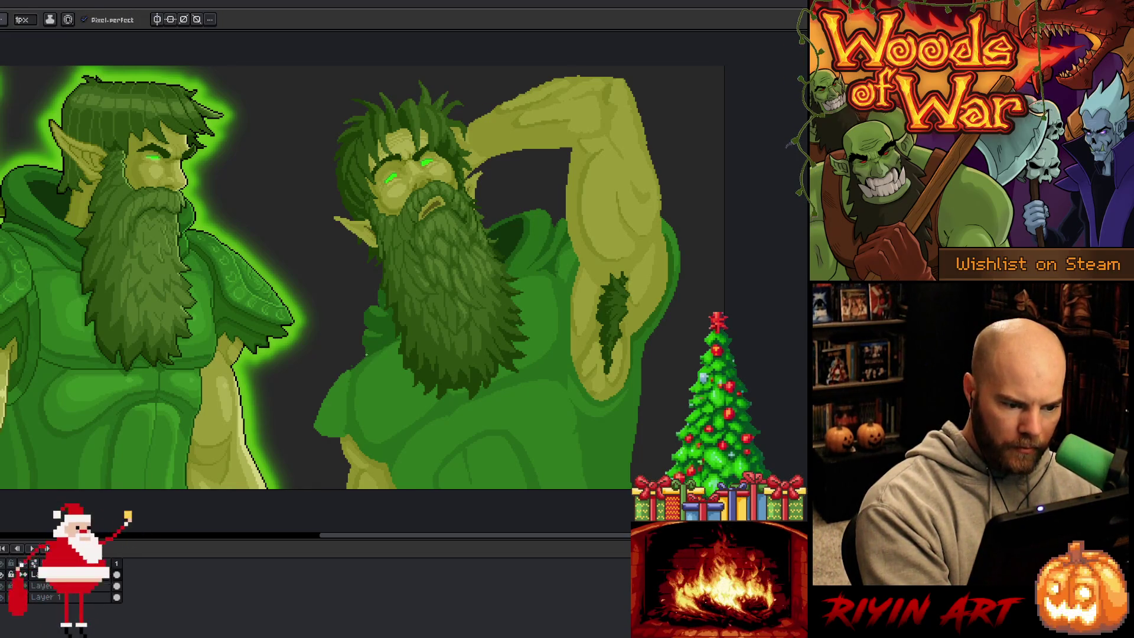
key(b)
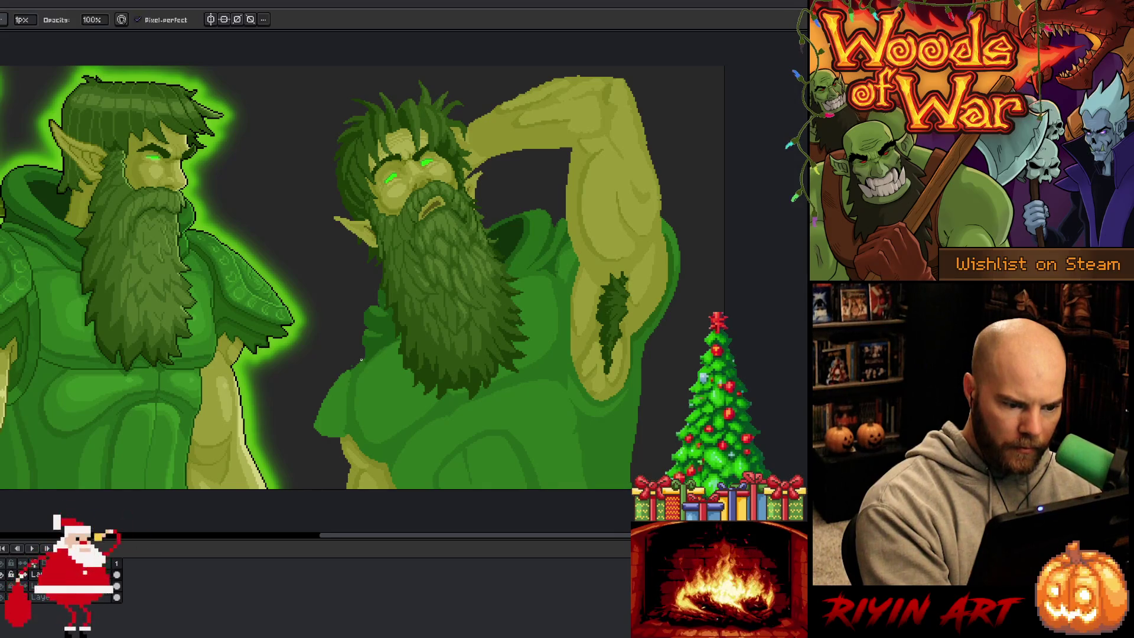
drag(358, 370, 320, 408)
key(ctrl+z)
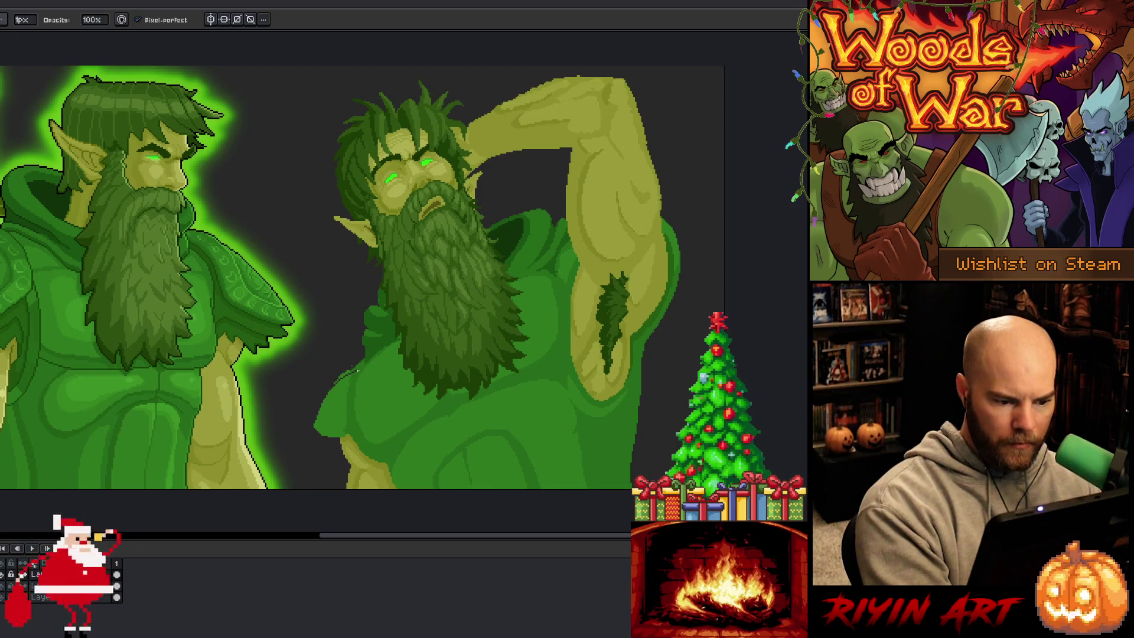
- Erase a short stretch of dark outline on the shirt edge so it reads lighter
key(e)
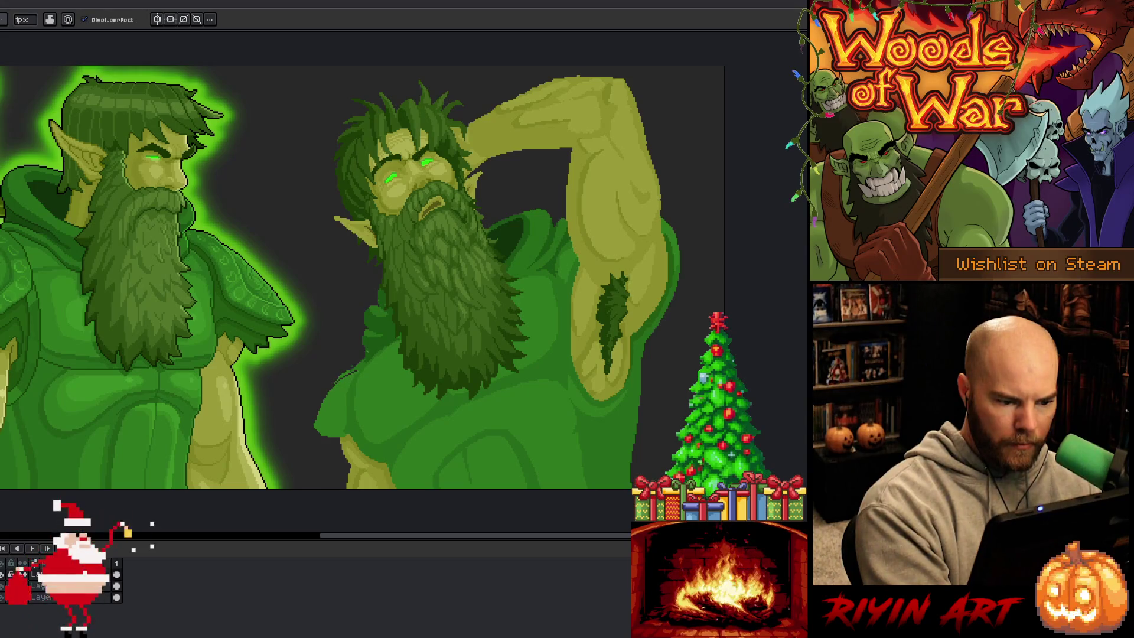
key(q)
mouse_move(324, 391)
mouse_down()
mouse_move(358, 371)
mouse_move(362, 352)
mouse_move(324, 381)
mouse_up()
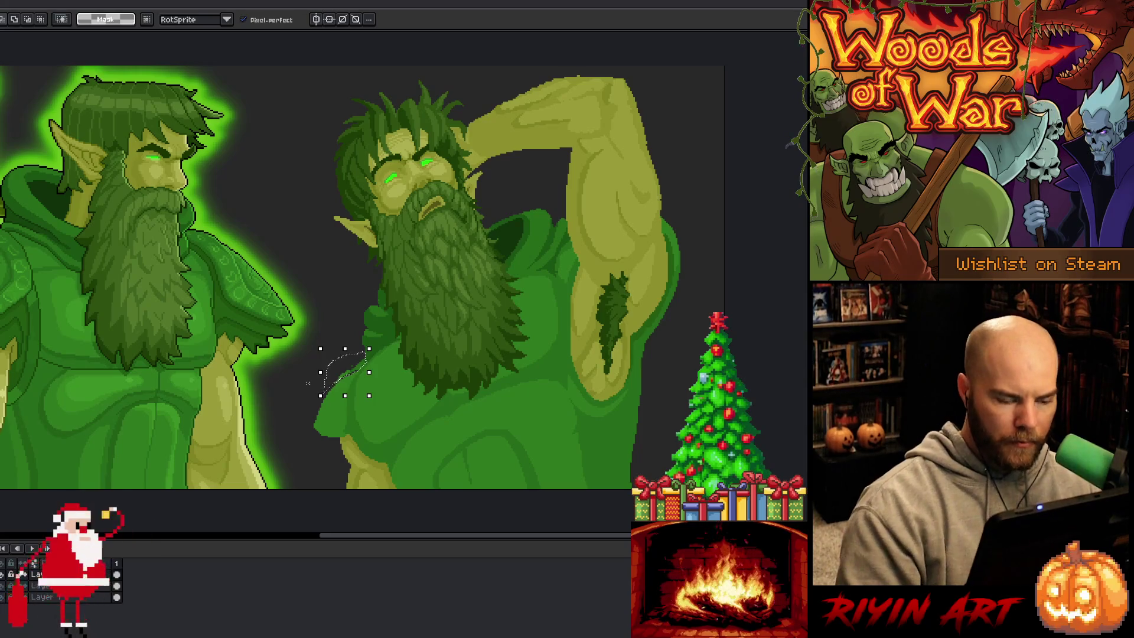
key(ctrl+d)
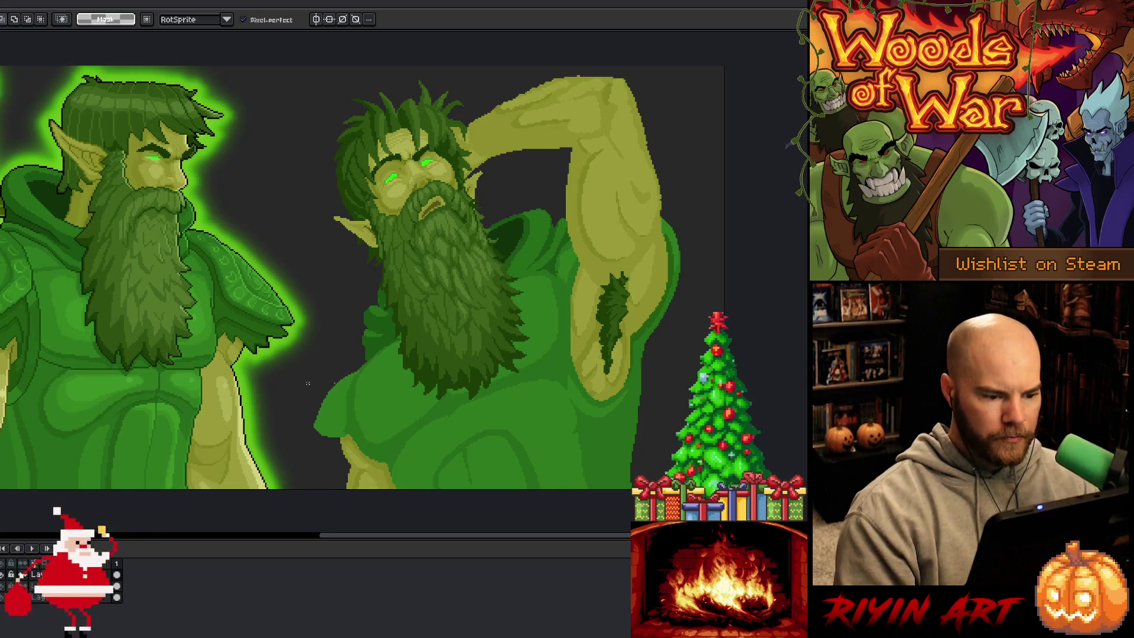
key(b)
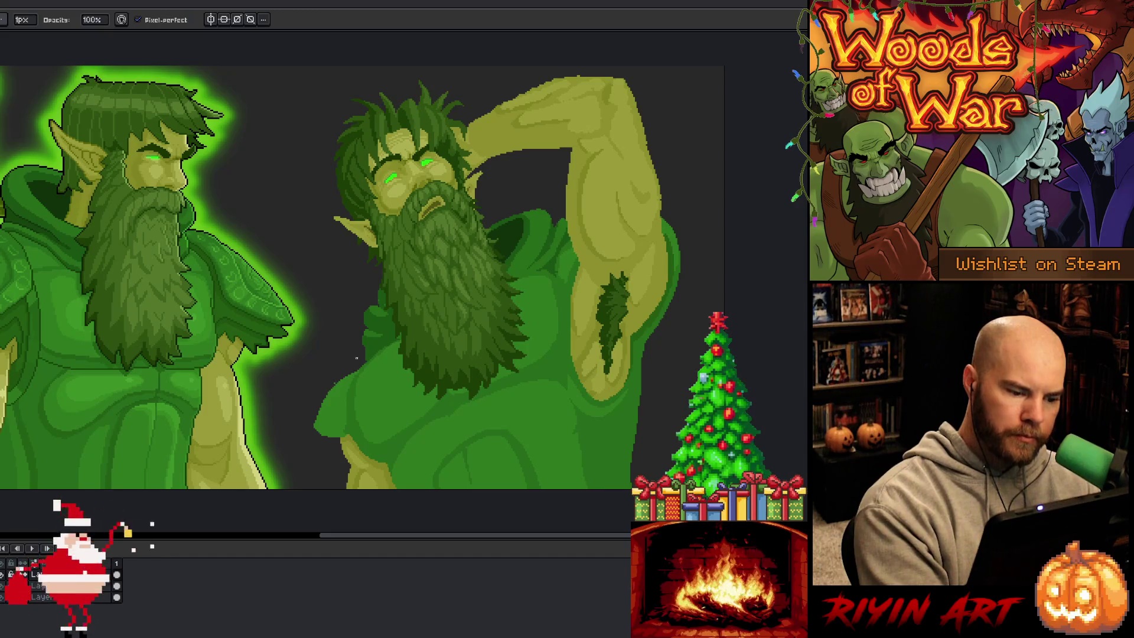
key(e)
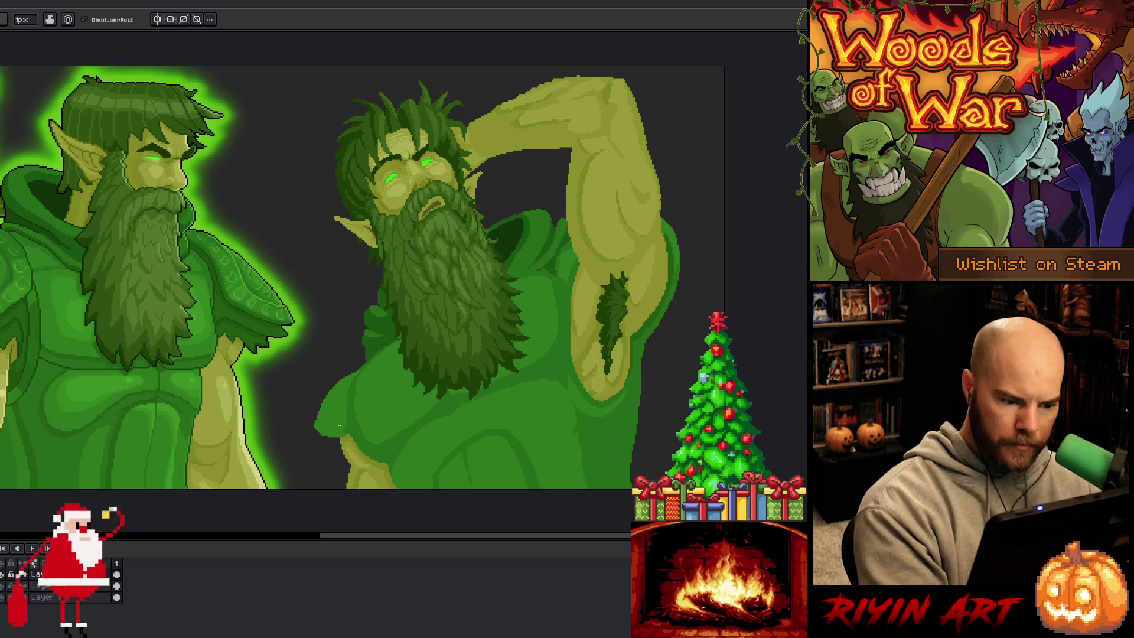
mouse_move(314, 429)
mouse_down()
mouse_move(346, 426)
mouse_move(313, 442)
mouse_up()
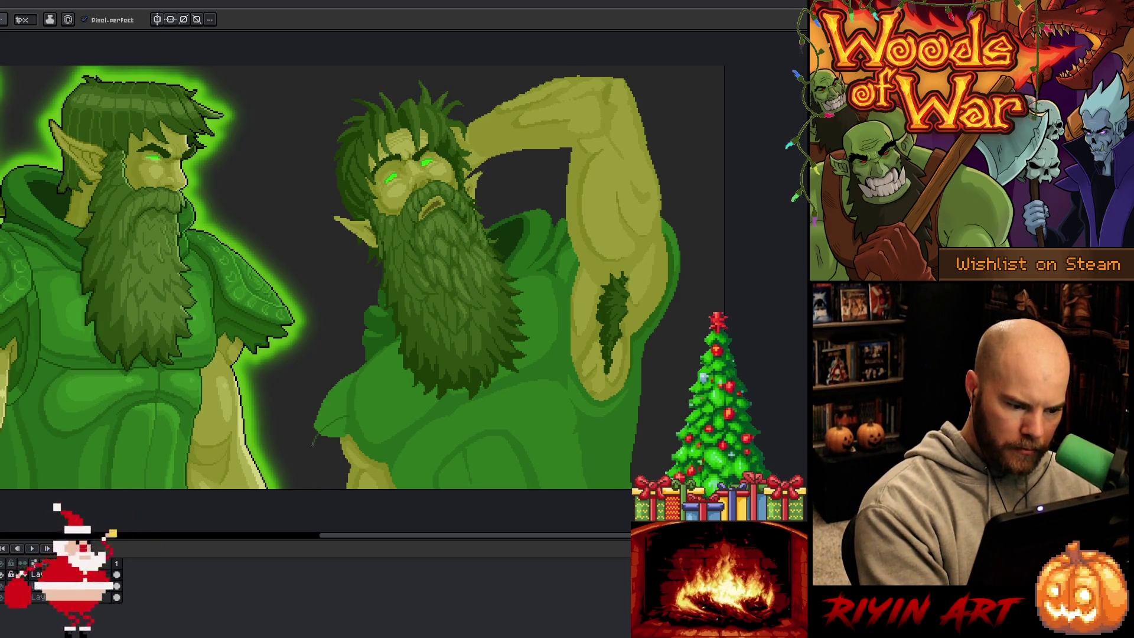